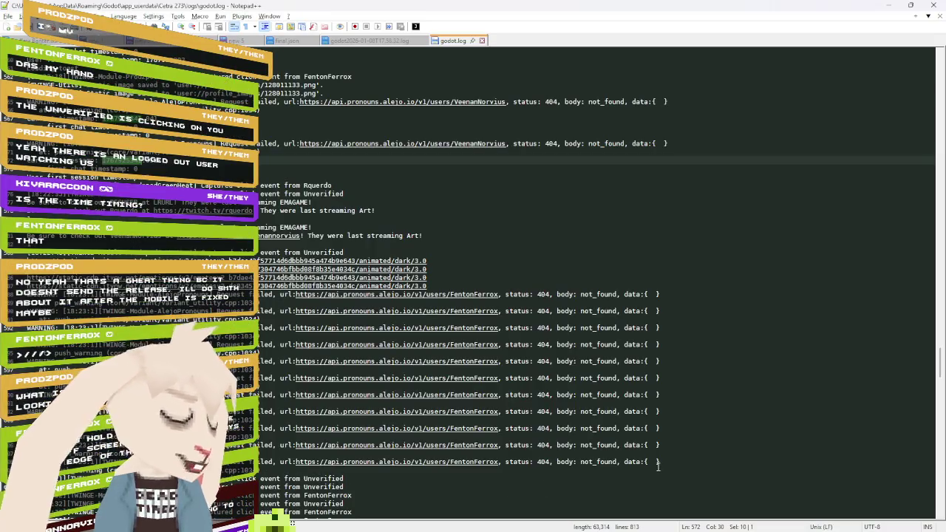
Read through the end of godot.log, selecting a snippet on line 634.
scroll(638, 443, "down", 5)
scroll(522, 383, "down", 13)
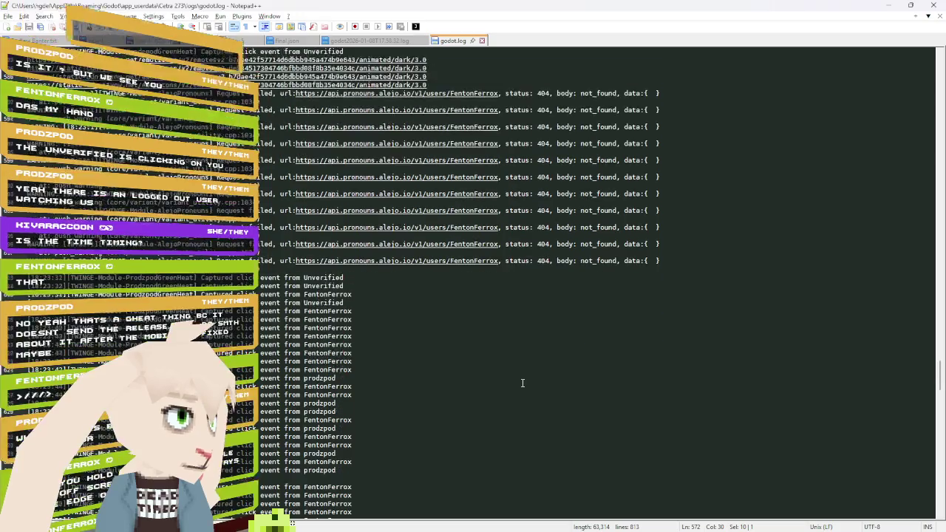
scroll(521, 383, "down", 6)
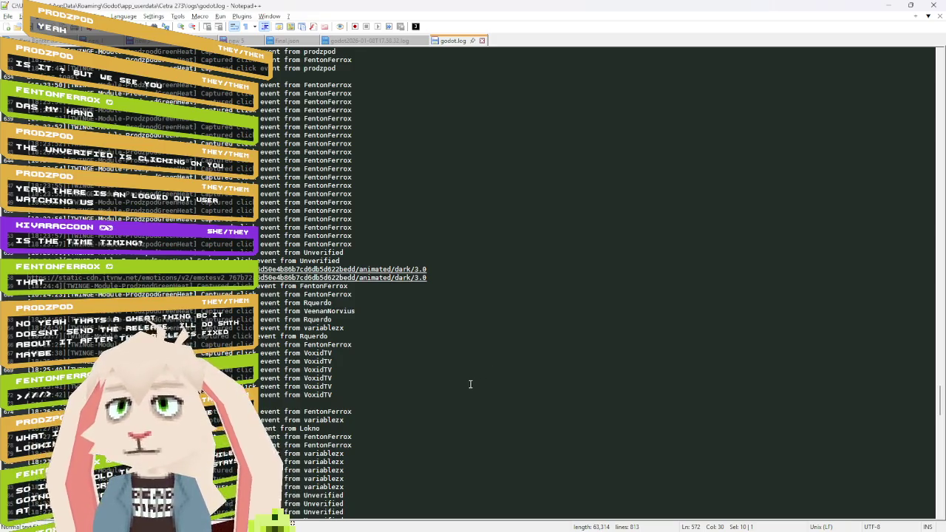
scroll(469, 384, "down", 15)
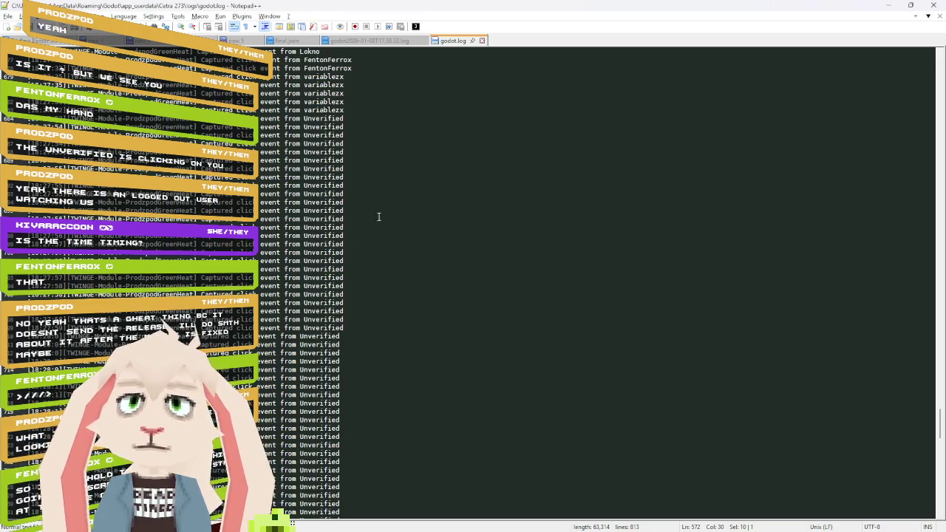
scroll(410, 227, "down", 10)
scroll(410, 227, "down", 12)
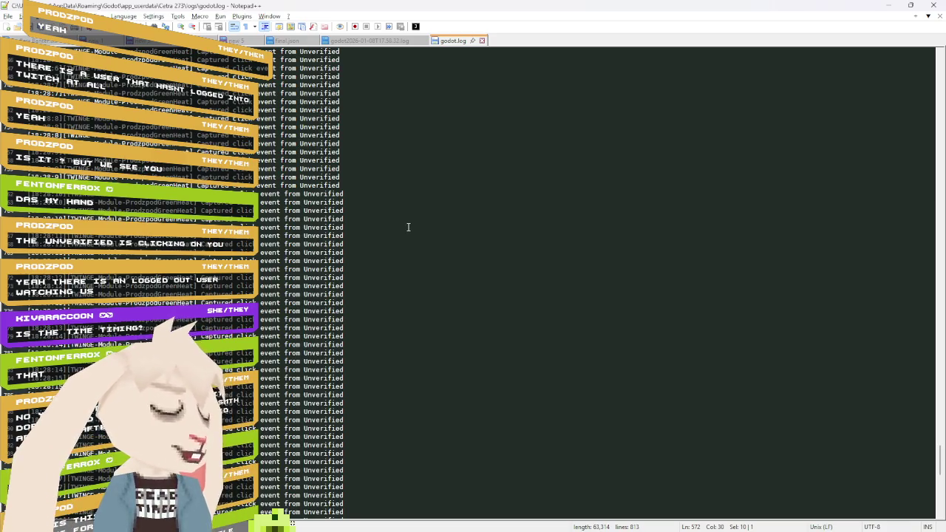
scroll(417, 265, "down", 5)
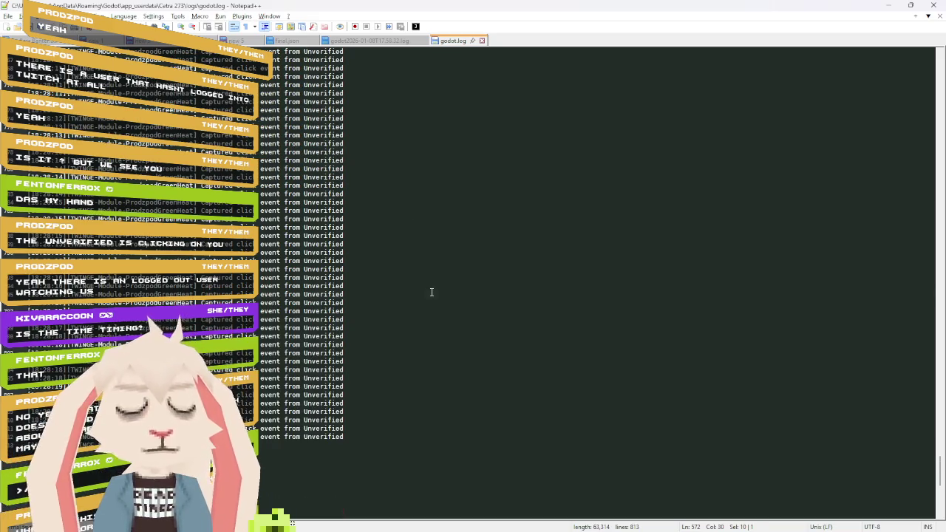
left_click(432, 292)
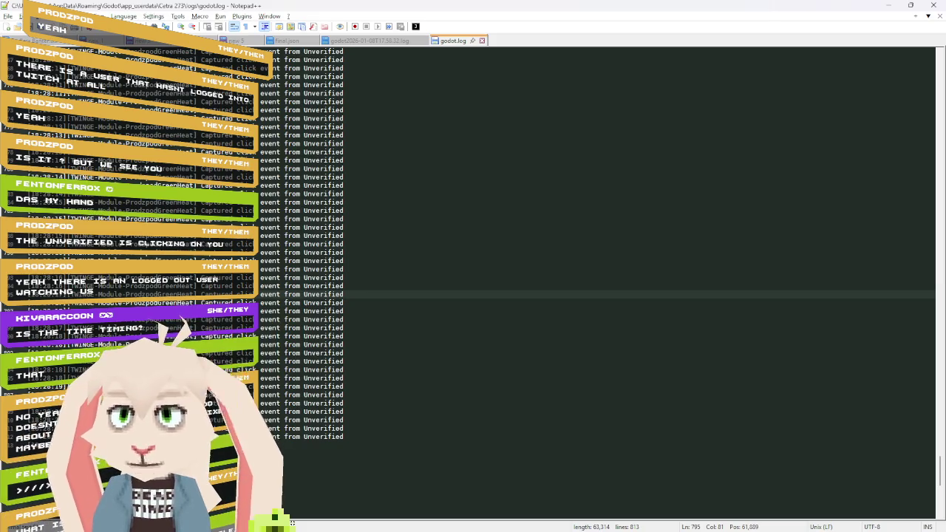
scroll(586, 277, "up", 6)
scroll(586, 278, "up", 5)
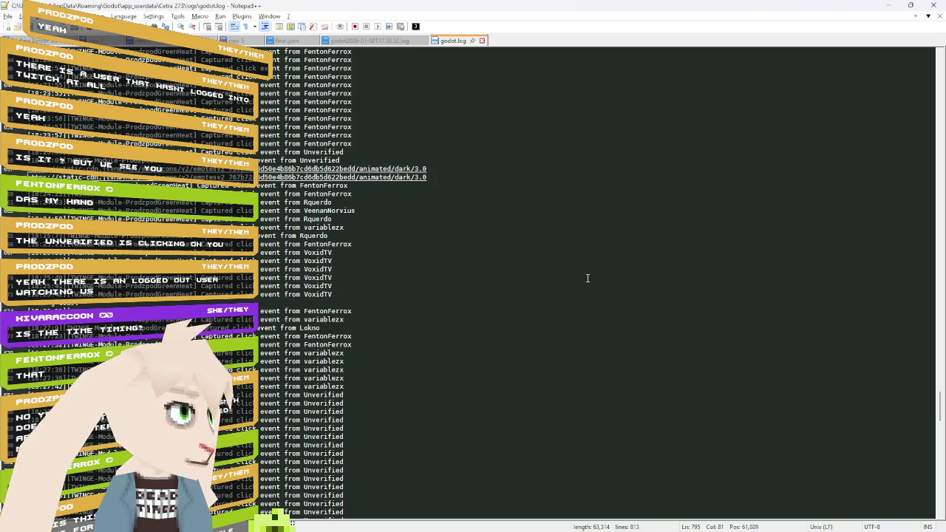
scroll(596, 266, "up", 6)
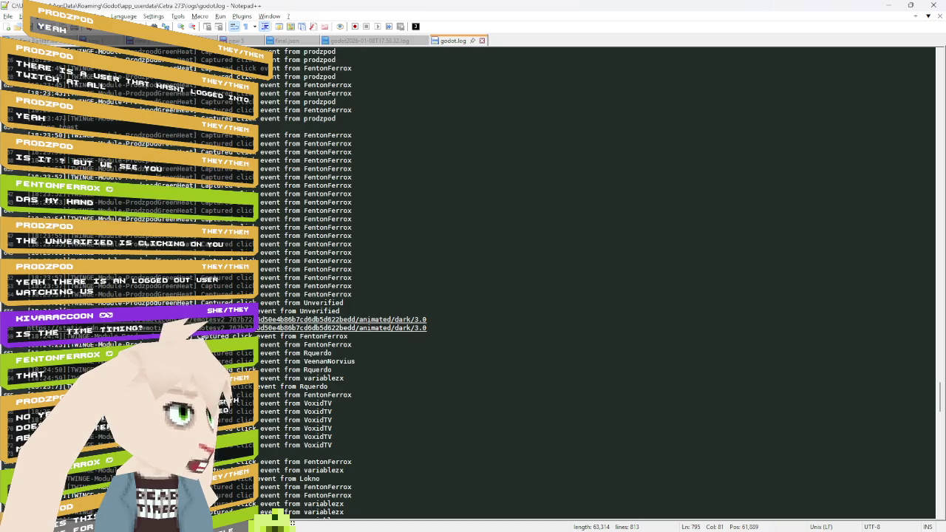
left_click_drag(70, 126, 16, 126)
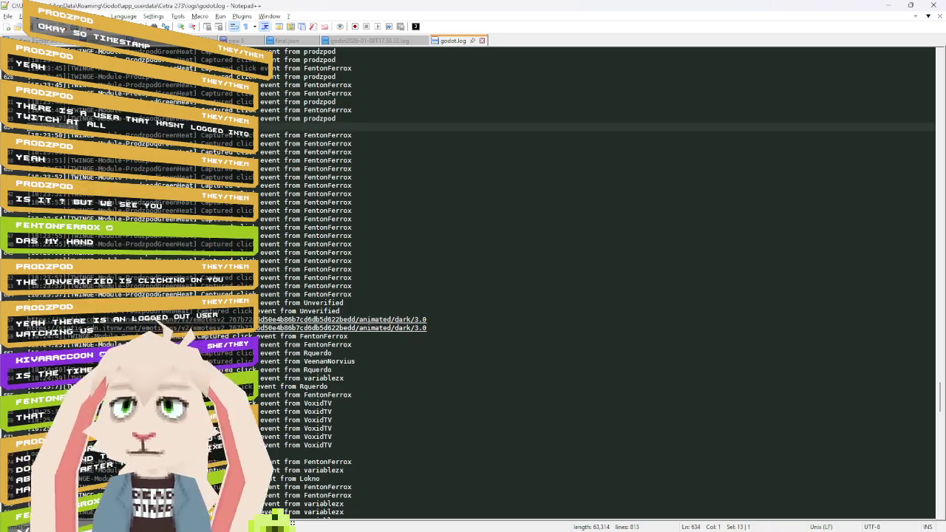
scroll(596, 281, "up", 14)
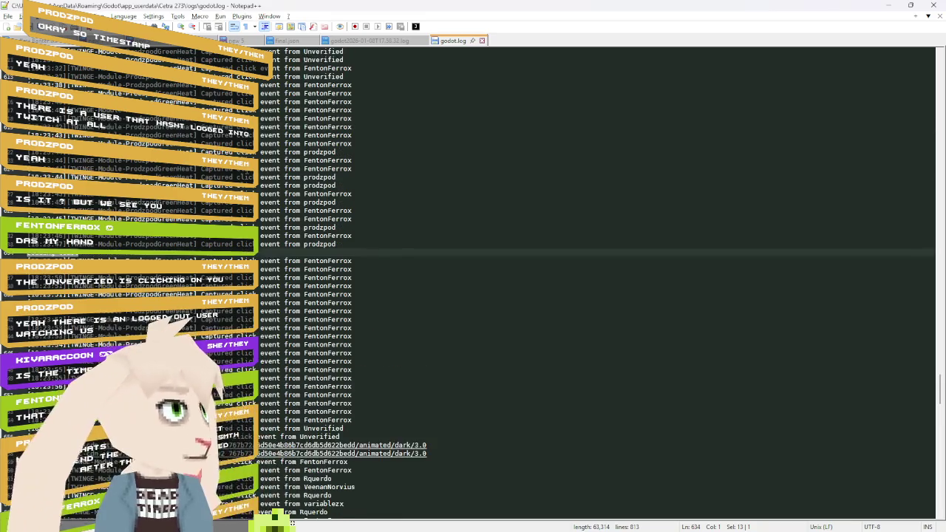
scroll(595, 281, "up", 7)
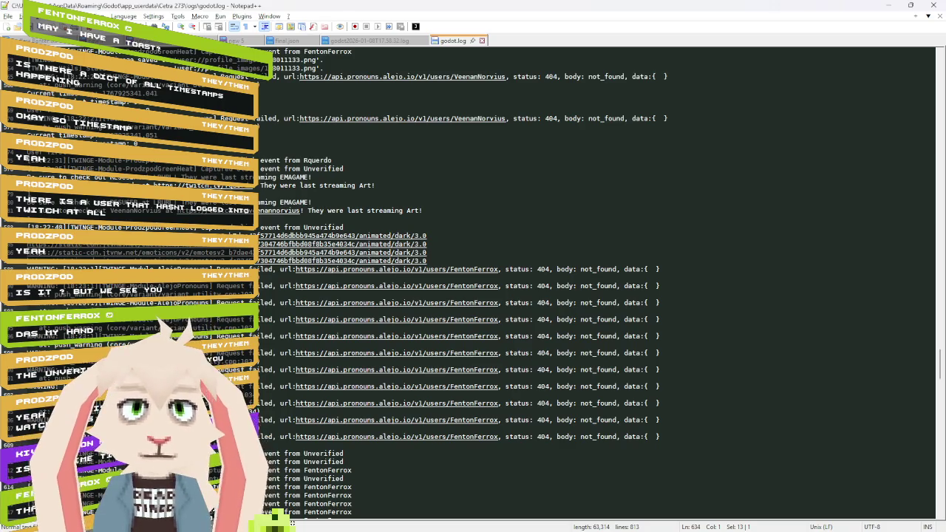
Check the profiles folder inside the Cetra 273 data folder, then return to godot.log.
key("alt+Tab")
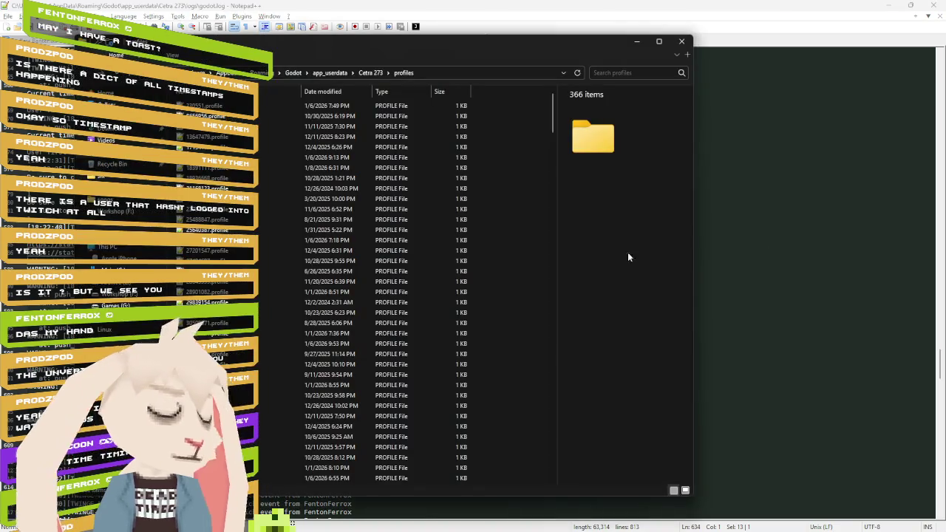
left_click(370, 73)
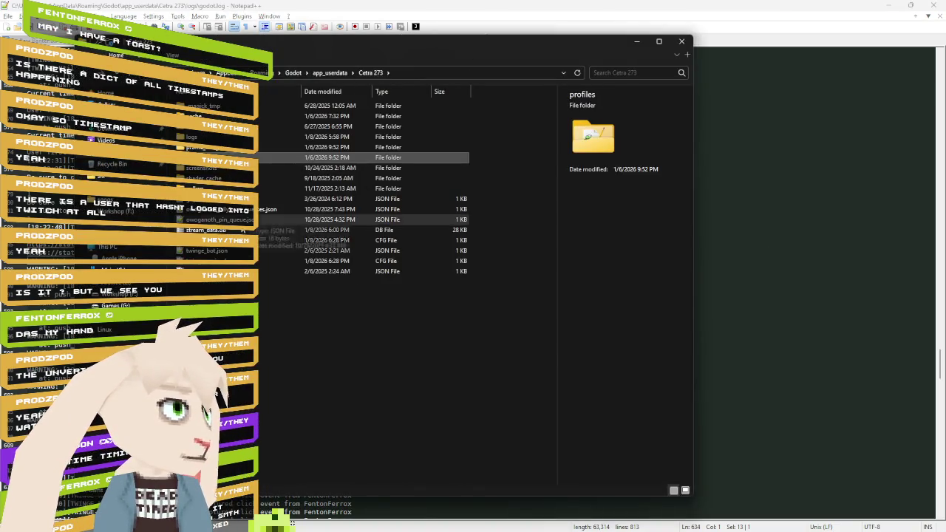
key("Return")
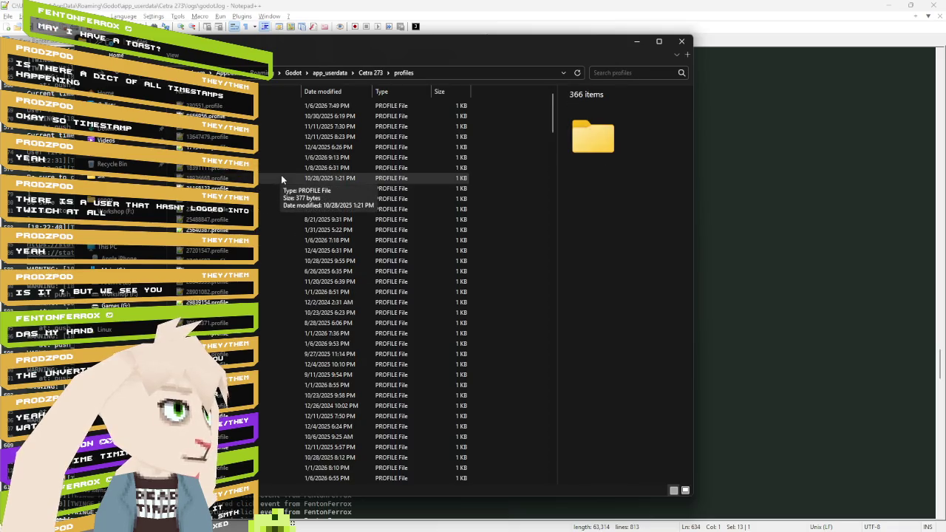
key("alt+Tab")
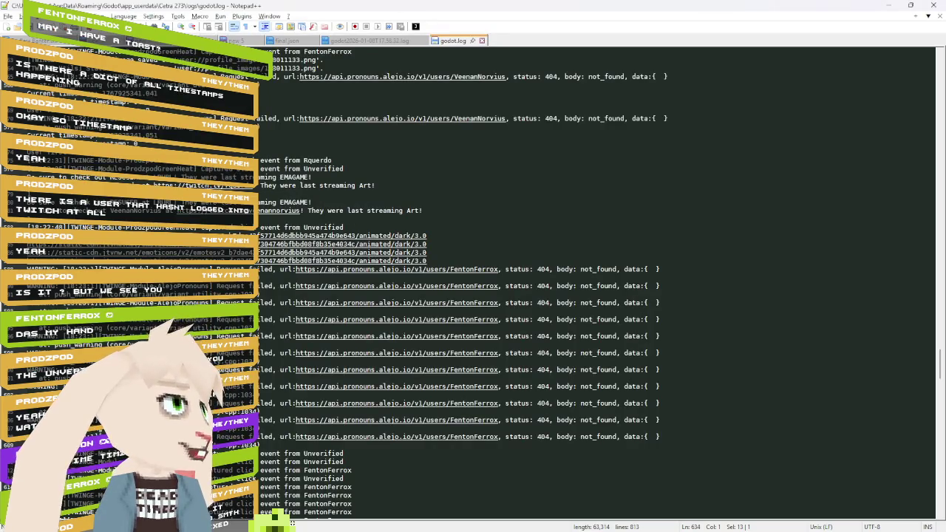
Scroll back up godot.log and select the chatter's username on an event line.
scroll(472, 280, "up", 1)
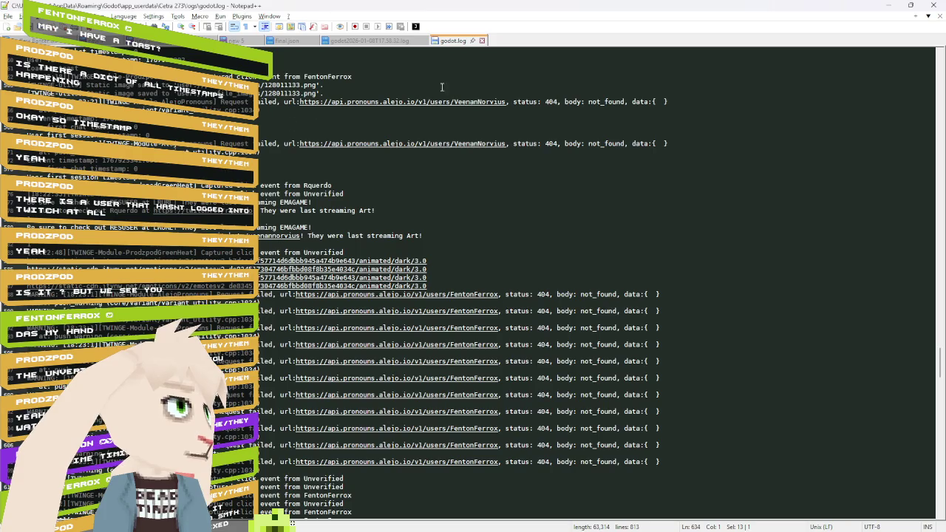
scroll(158, 132, "up", 3)
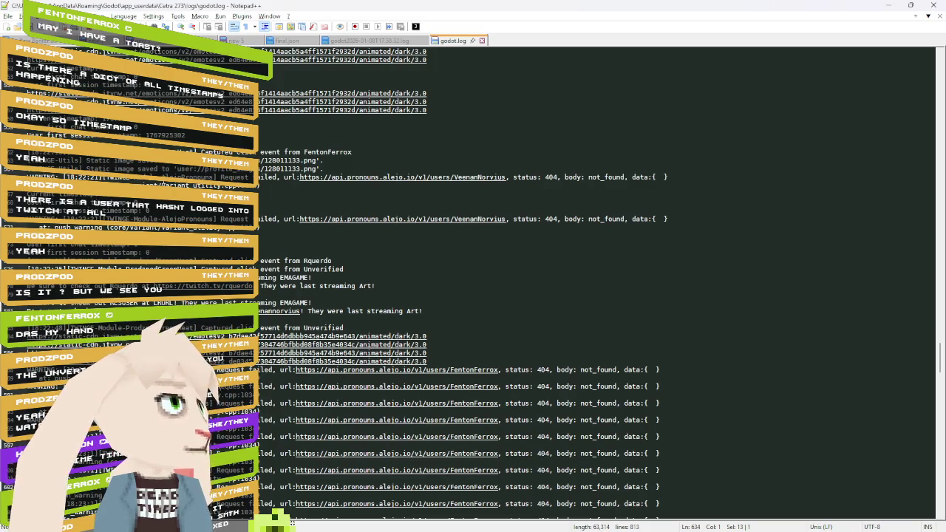
scroll(292, 522, "up", 5)
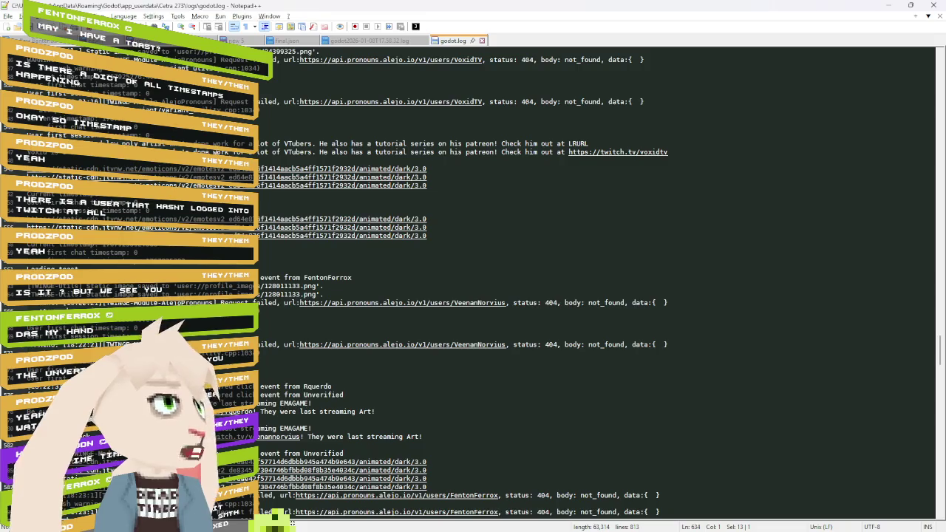
scroll(291, 522, "up", 4)
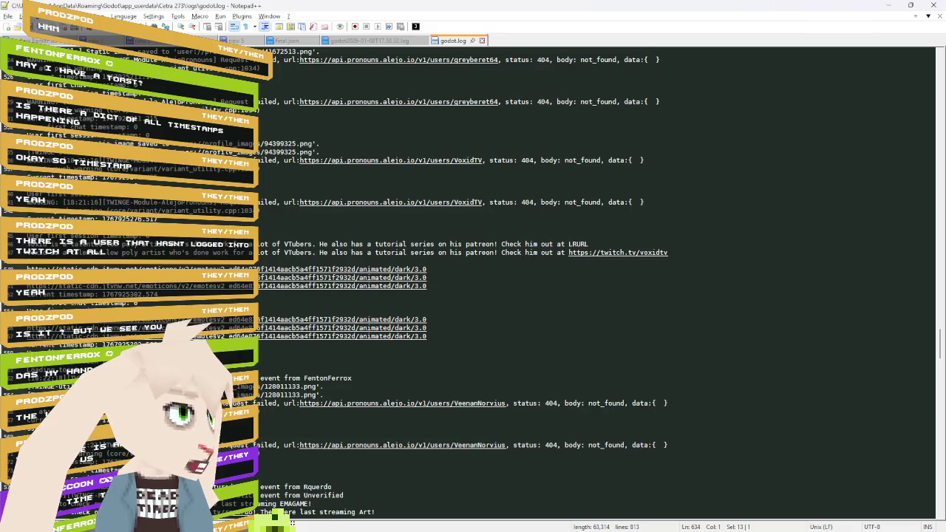
double_click(334, 379)
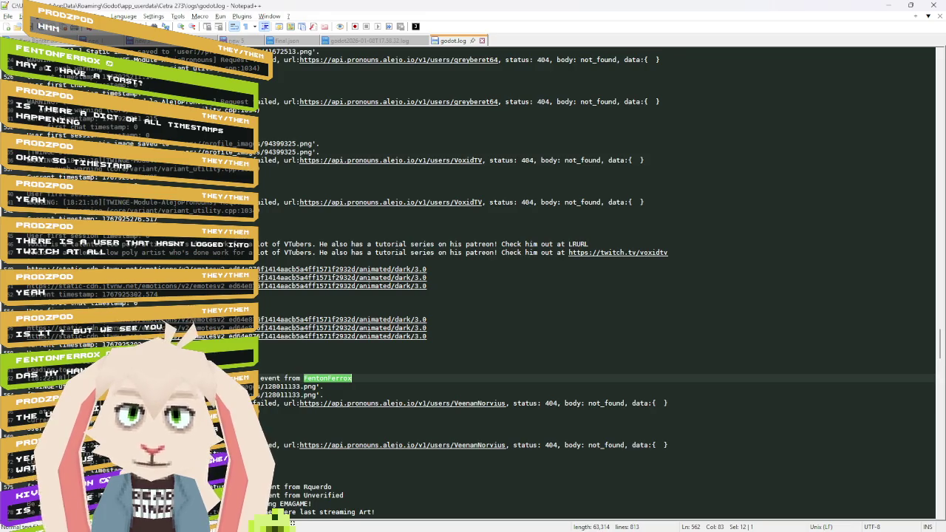
Open the first .profile file in Notepad++ and accept reloading the changed godot.log.
key("alt+Tab")
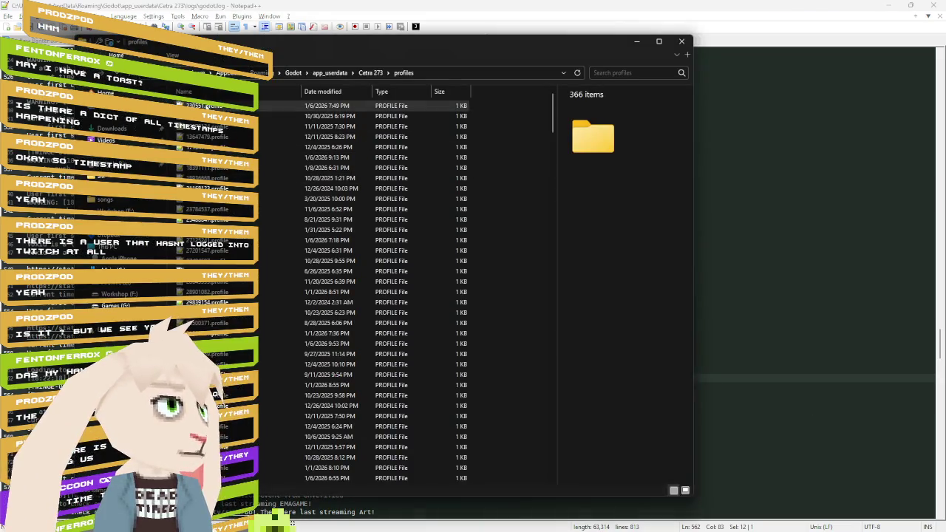
double_click(204, 105)
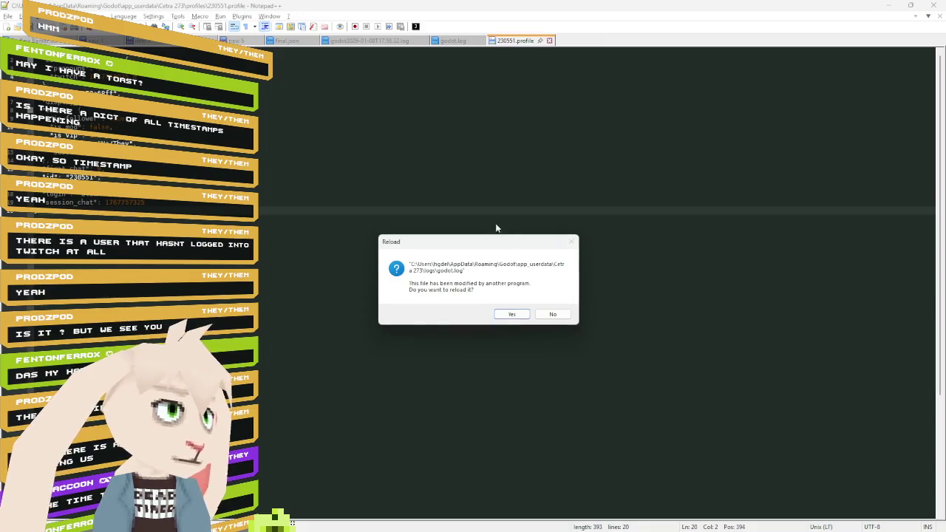
left_click(512, 314)
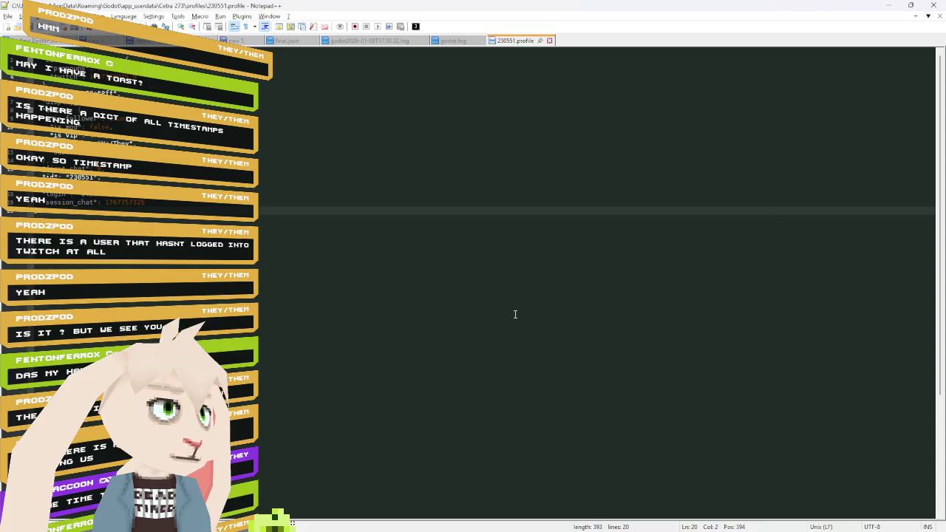
key("ctrl+shift+f")
type("FentonFerrox")
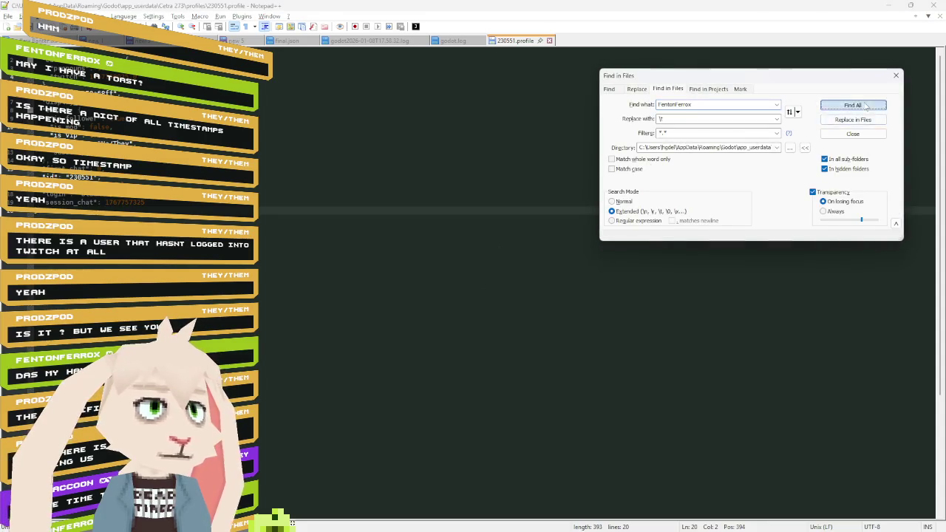
left_click(866, 107)
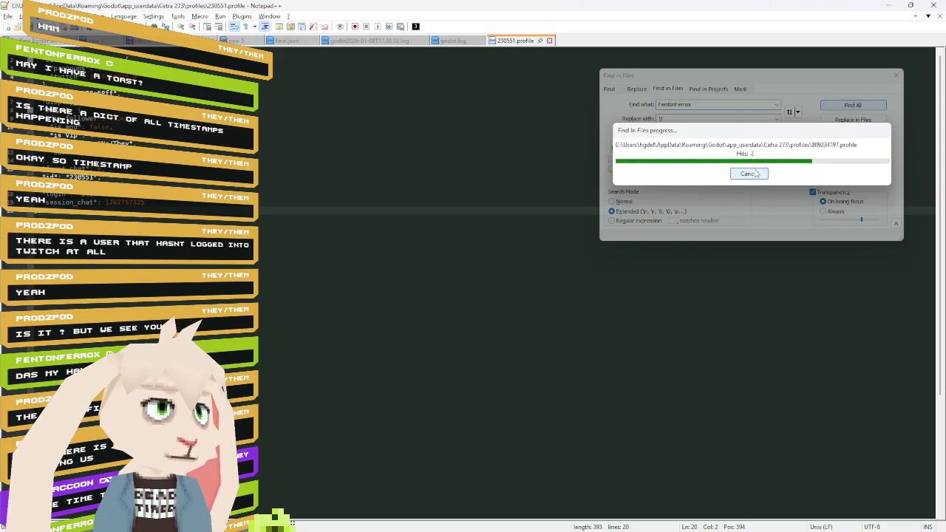
key("F4")
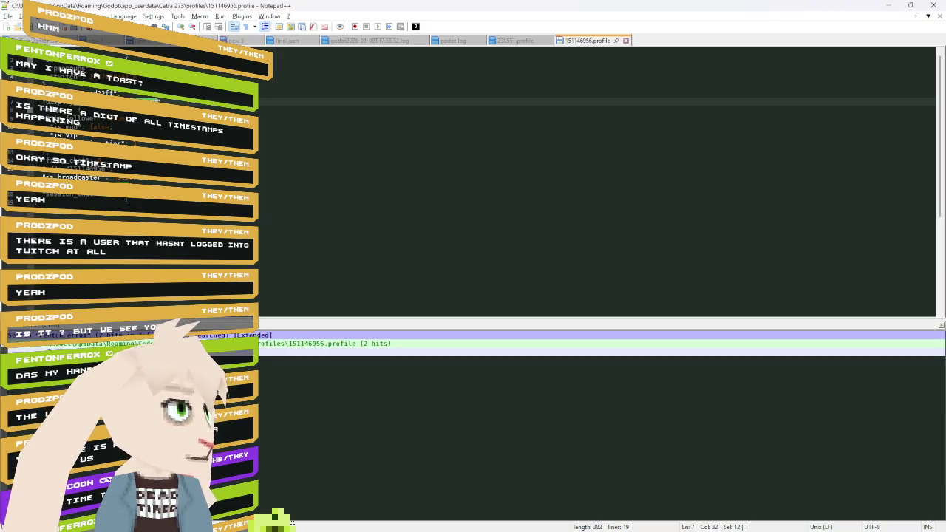
key("F4")
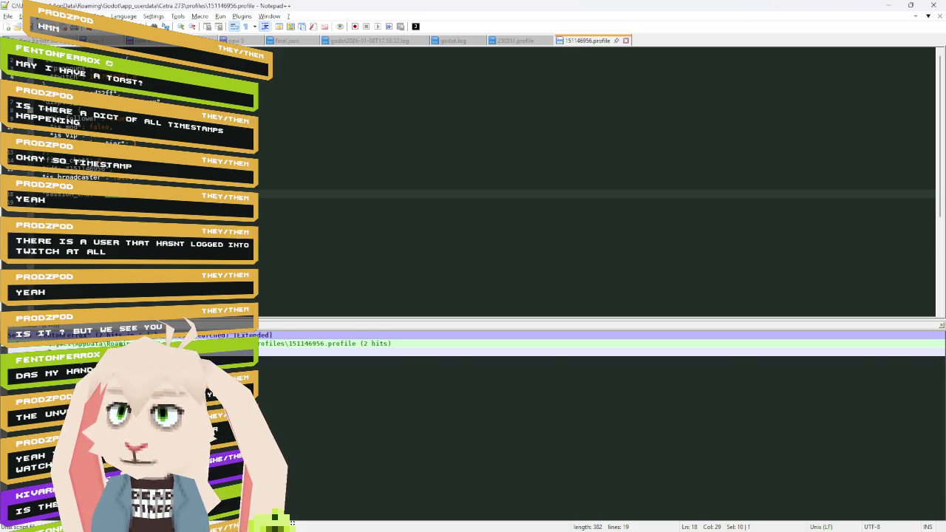
key("alt+Tab")
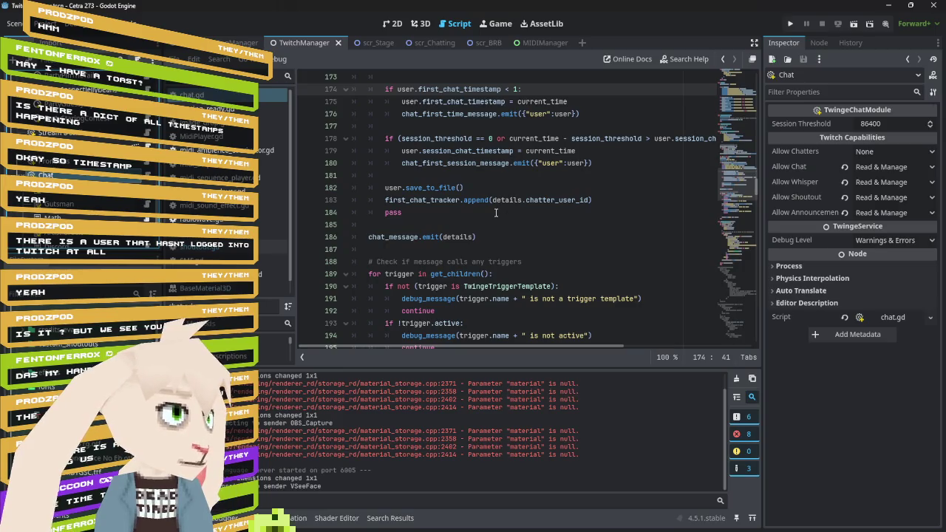
Look up save_to_file's definition in twinge_user.gd and read its to_json and load code.
double_click(475, 102)
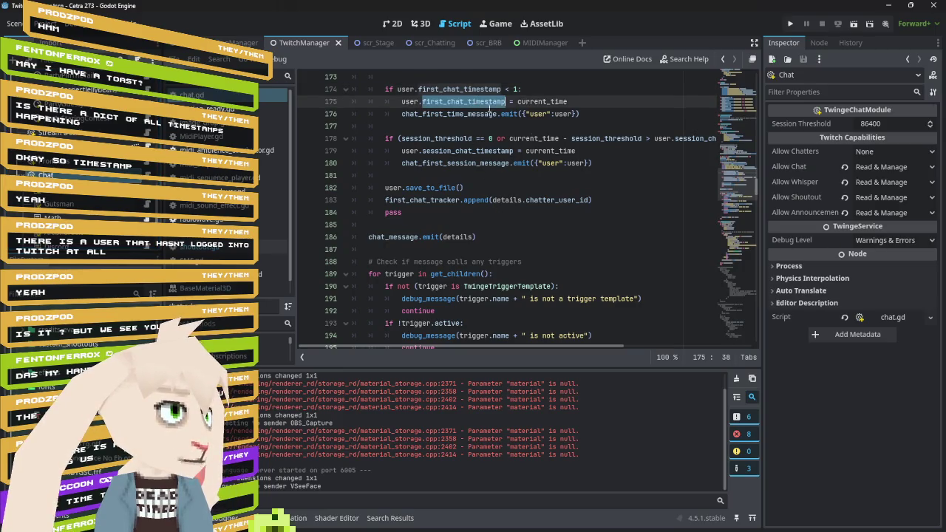
mouse_move(473, 150)
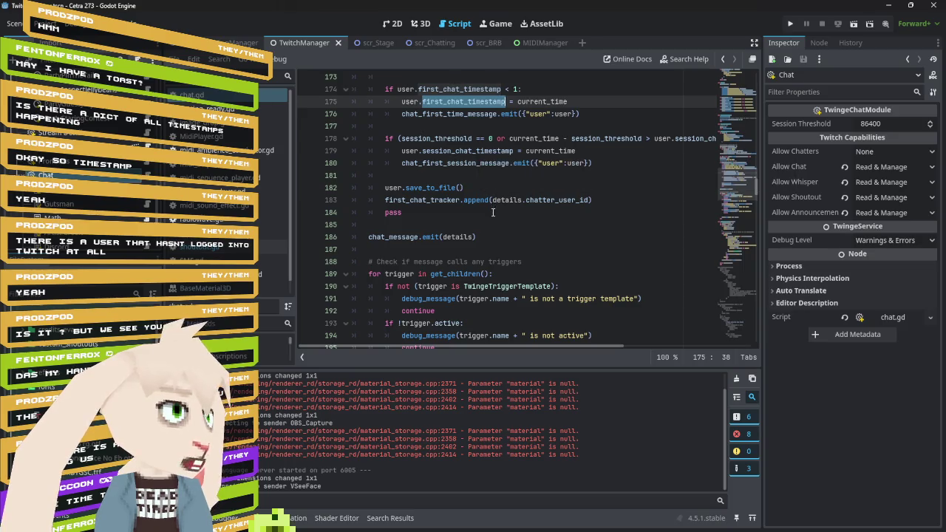
right_click(426, 188)
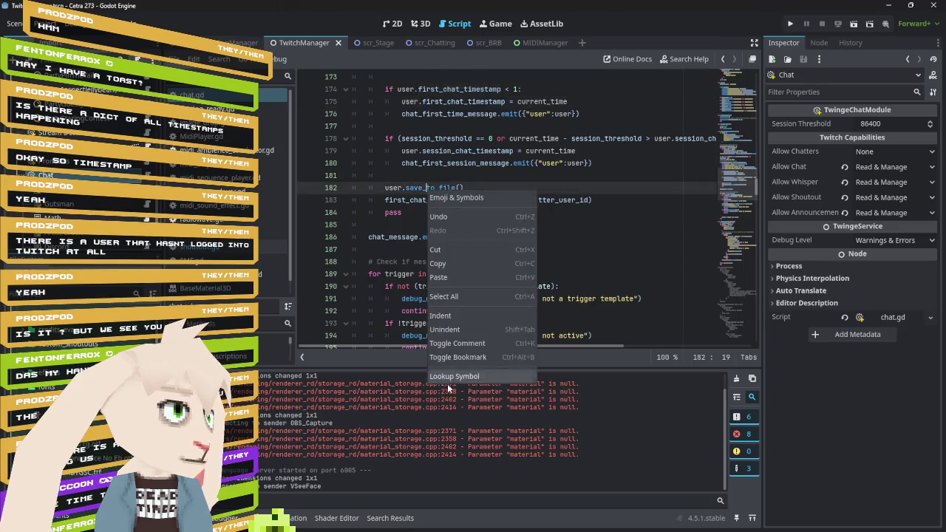
left_click(450, 377)
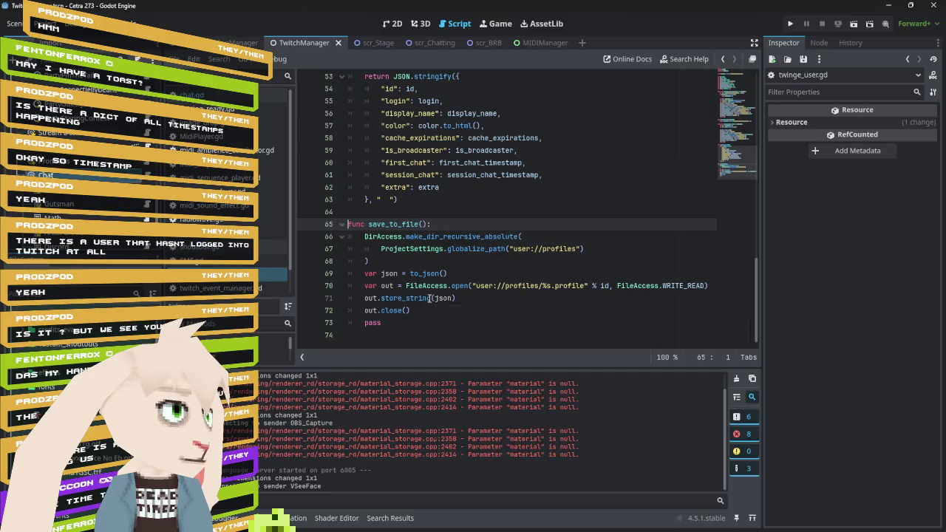
scroll(431, 297, "up", 2)
scroll(521, 255, "down", 2)
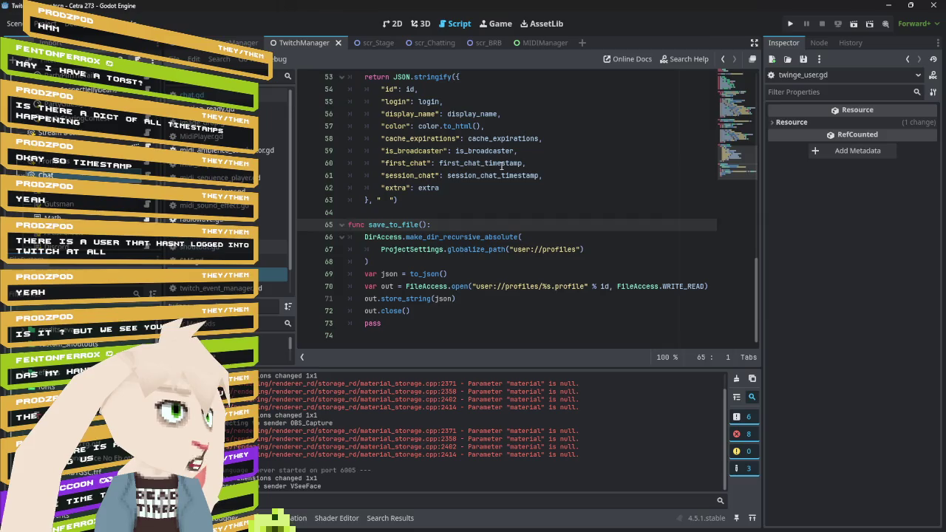
scroll(501, 165, "up", 2)
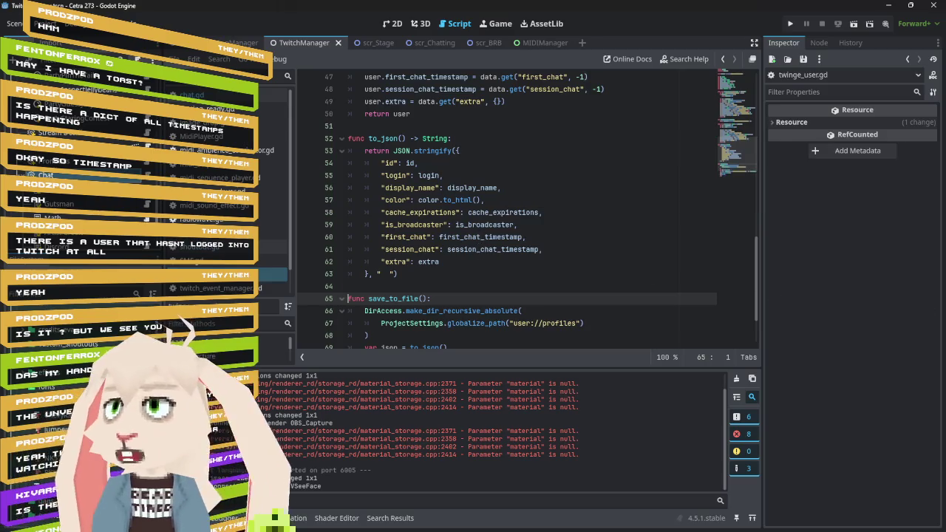
Compare against the profile file, then return to the user.save_to_file() call on line 182.
key("alt+Tab")
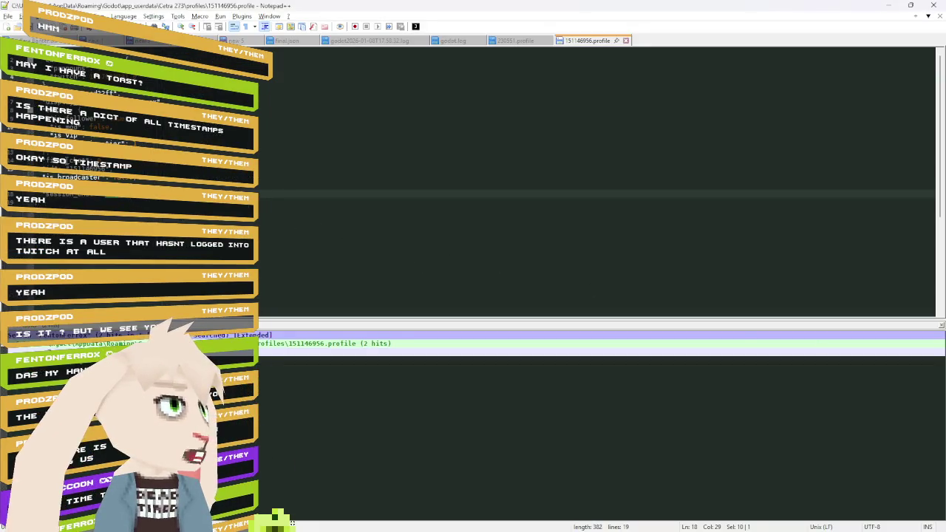
key("alt+Tab")
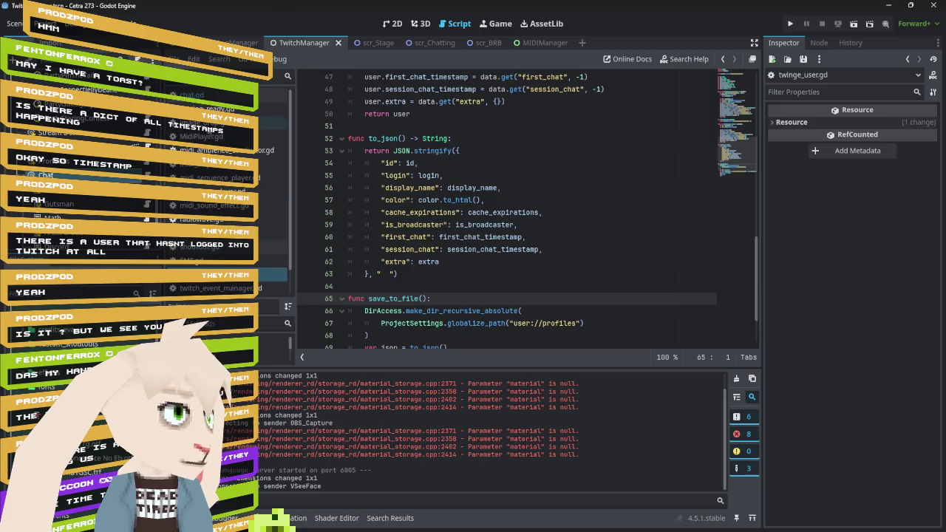
key("alt+Left")
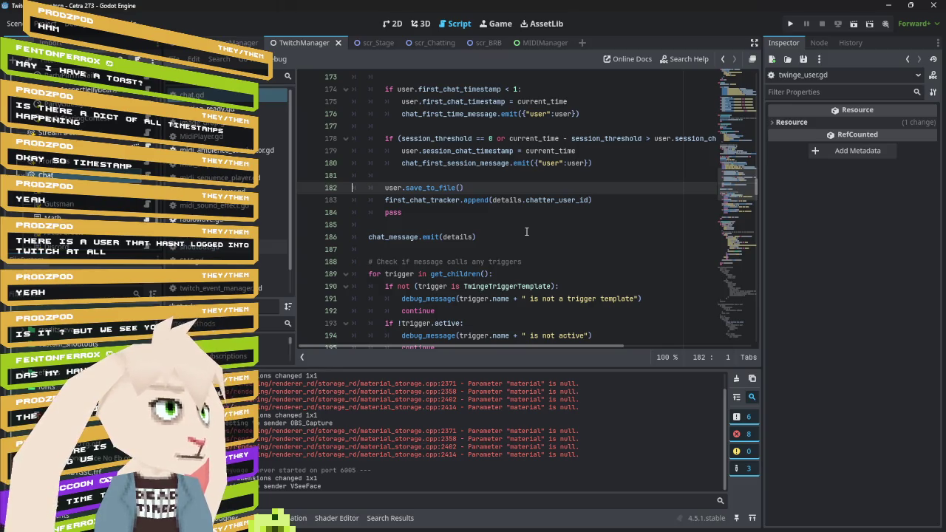
key("alt+Tab")
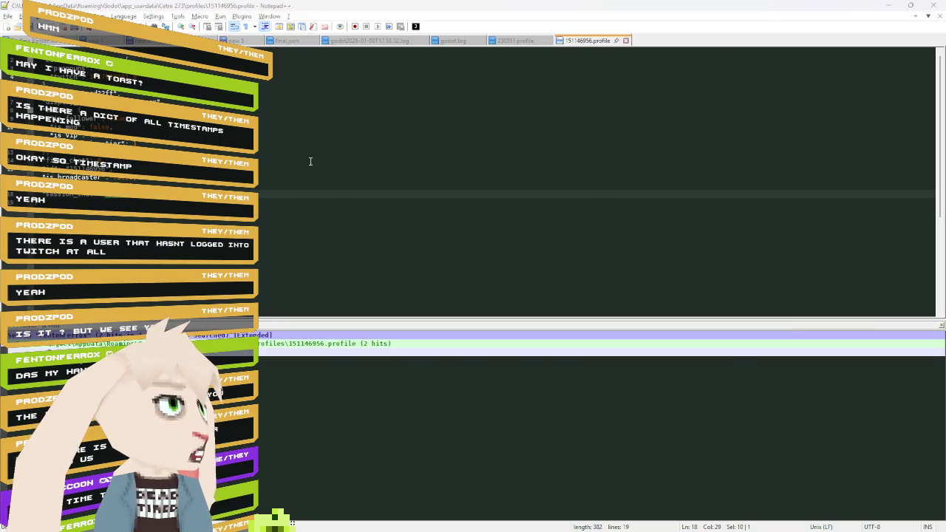
Review TwitchManager lines 167–188, from the first-session chat check to save_to_file().
key("alt+Tab")
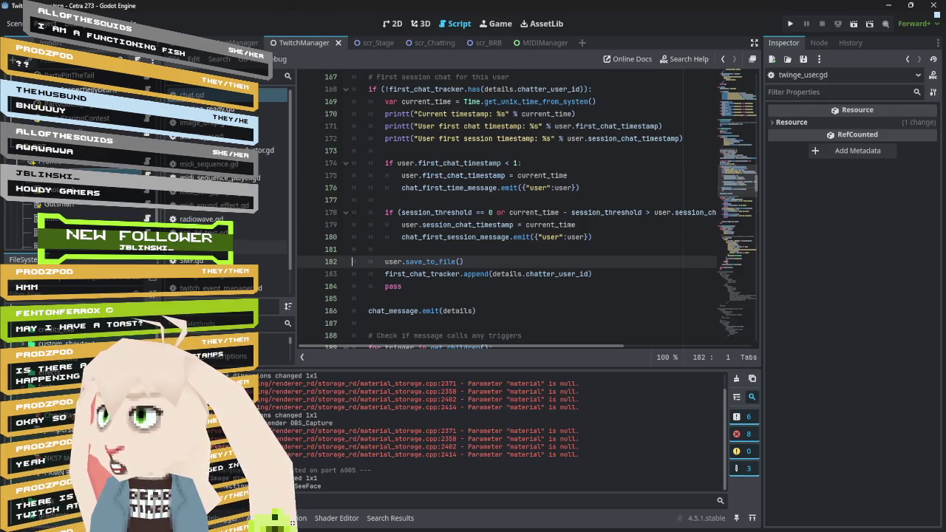
key("alt+Tab")
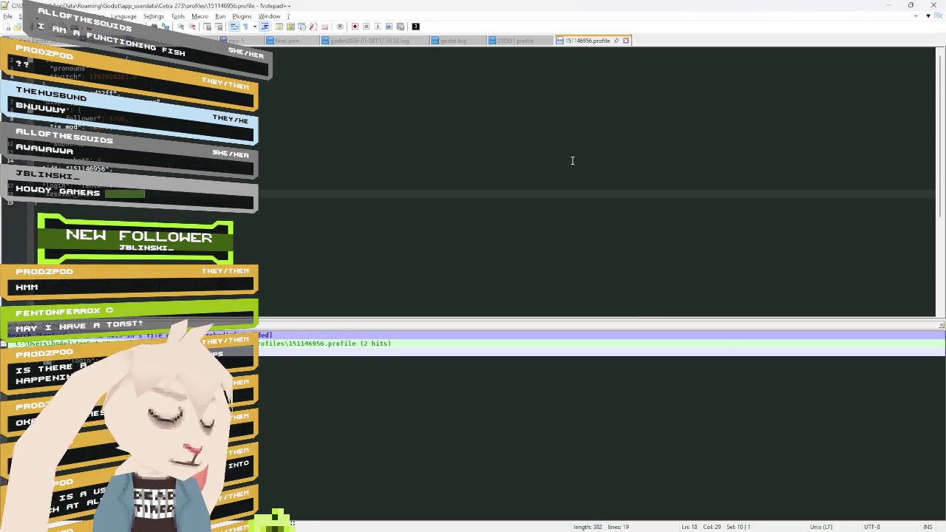
key("ctrl+shift+f")
type("AllOfTheSquids")
key("Return")
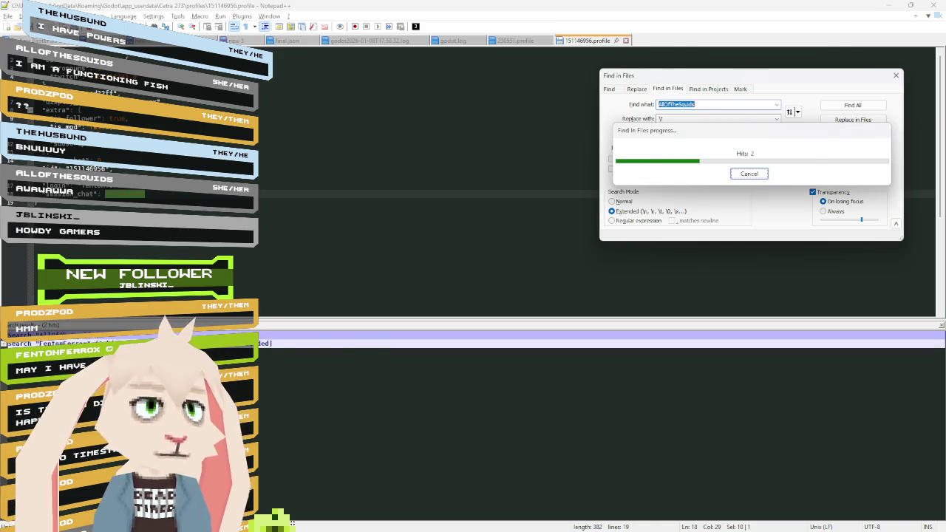
double_click(354, 351)
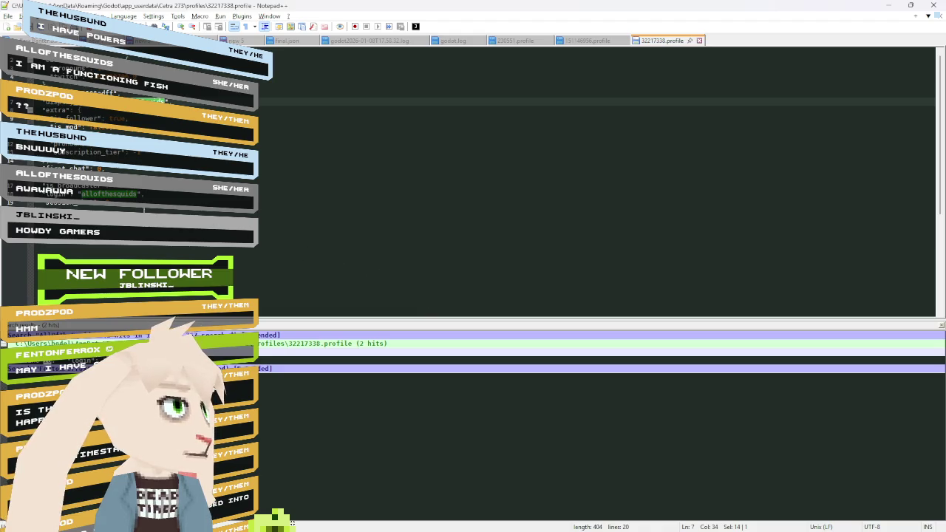
left_click(114, 201)
left_click(99, 169)
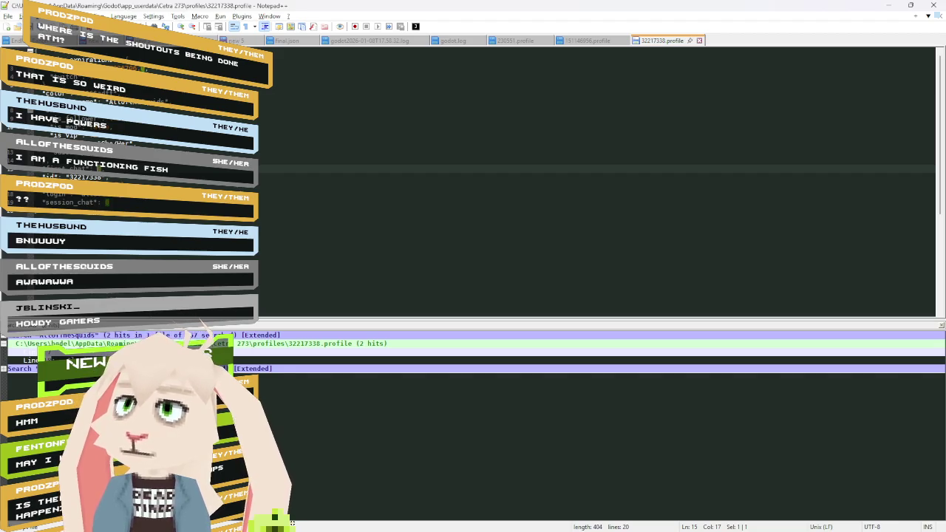
key("alt+Tab")
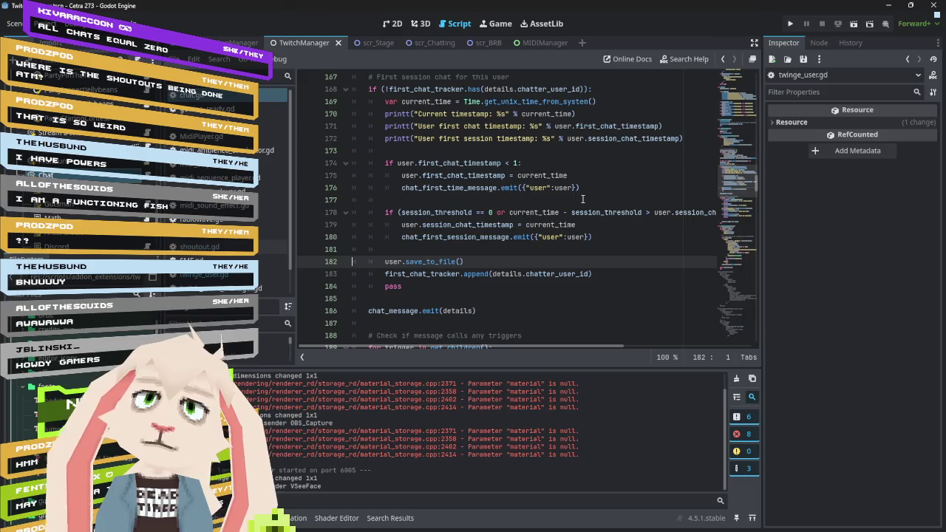
Inspect the chat message handler on lines 147–160 and first_chat_tracker on line 168.
scroll(582, 199, "up", 7)
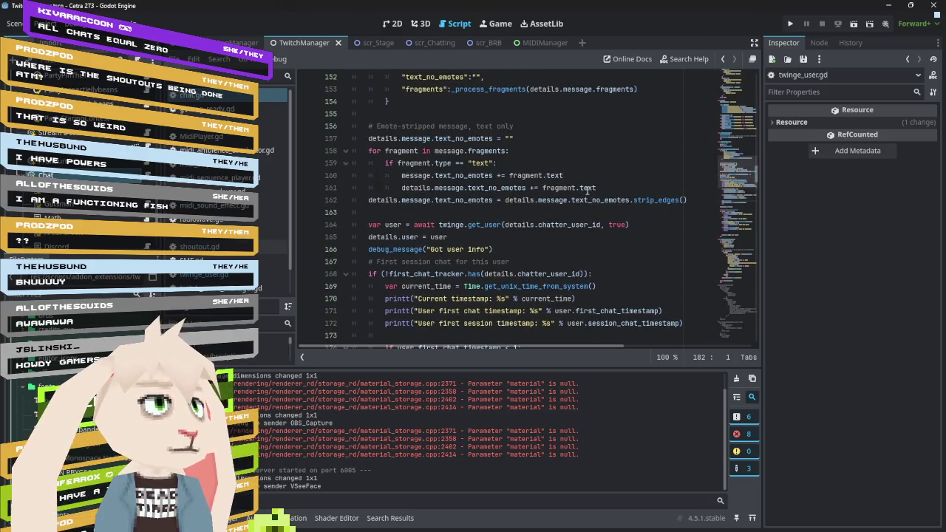
mouse_move(374, 88)
left_mouse_down()
mouse_move(430, 103)
mouse_move(553, 249)
left_mouse_up()
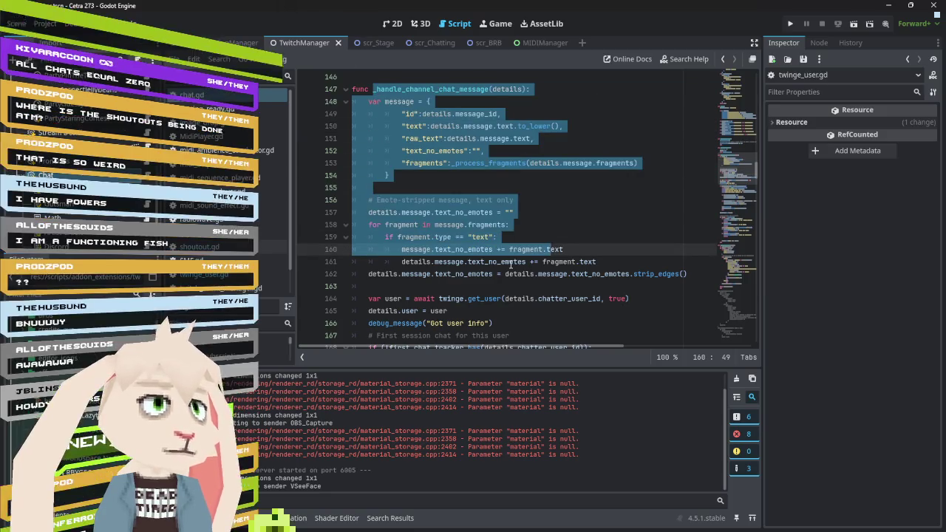
scroll(516, 244, "down", 4)
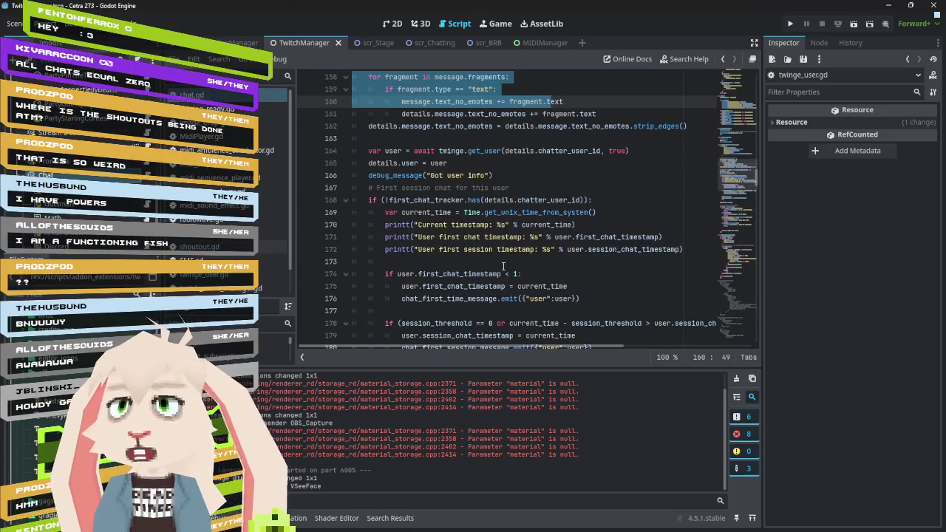
left_click(455, 189)
double_click(420, 199)
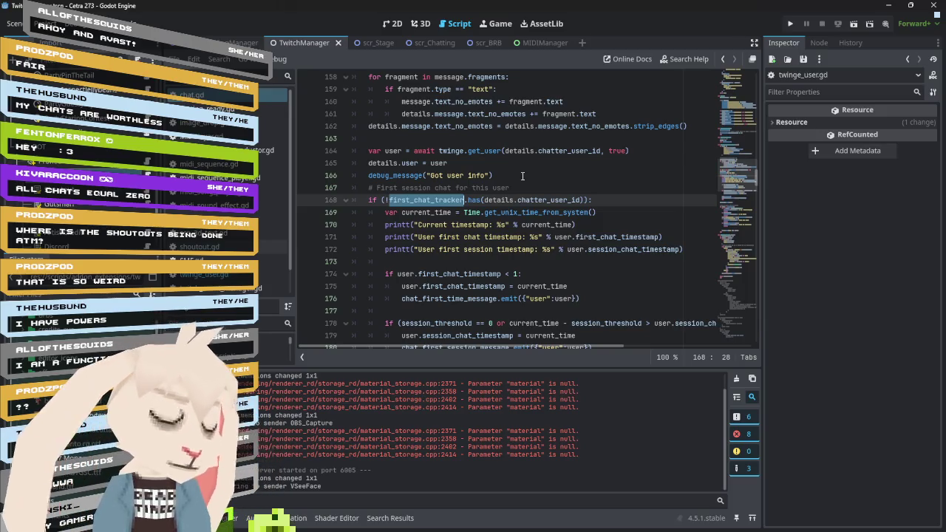
Inspect first_chat_timestamp, current_time, session_chat_timestamp and both chat signals, then open shoutout.gd.
scroll(465, 163, "down", 3)
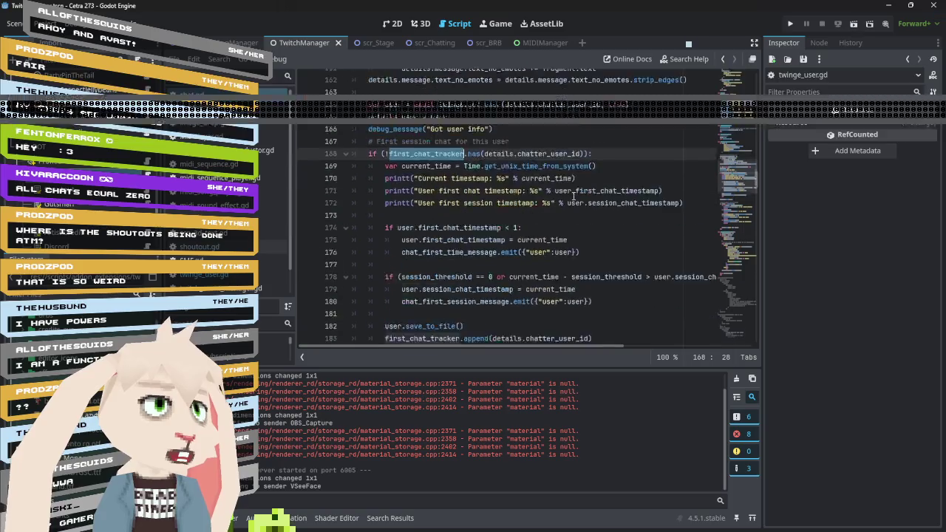
double_click(465, 163)
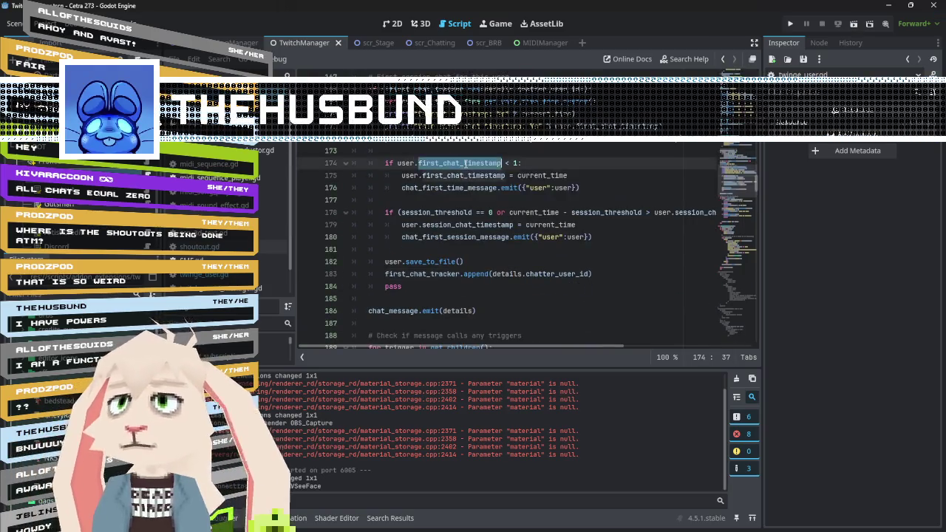
mouse_move(456, 176)
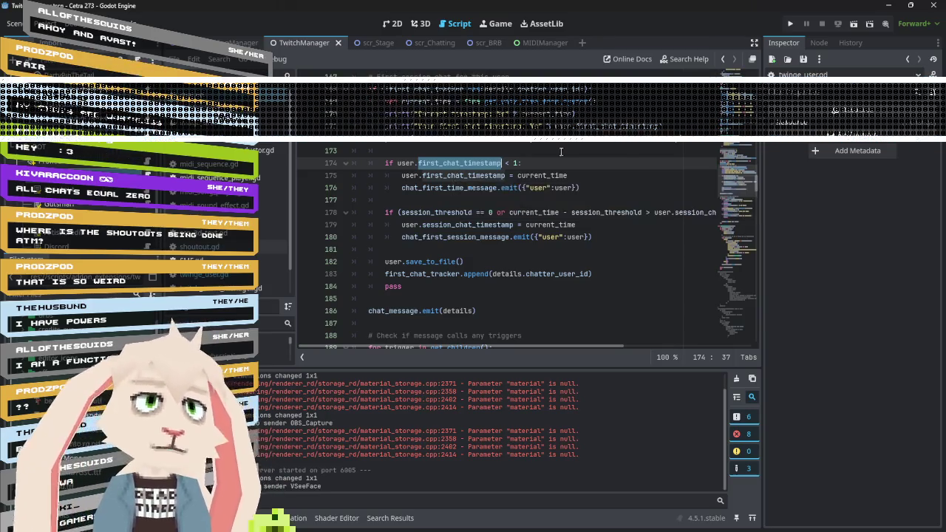
double_click(481, 175)
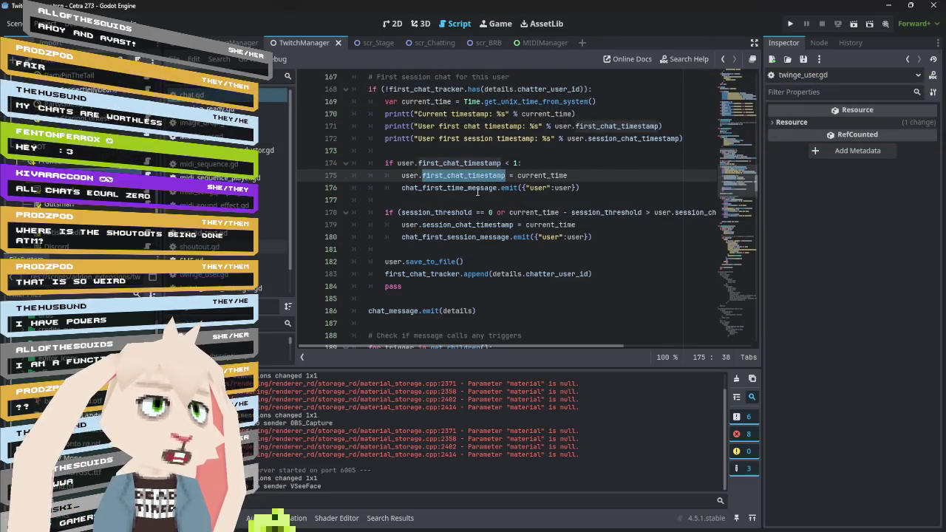
double_click(541, 176)
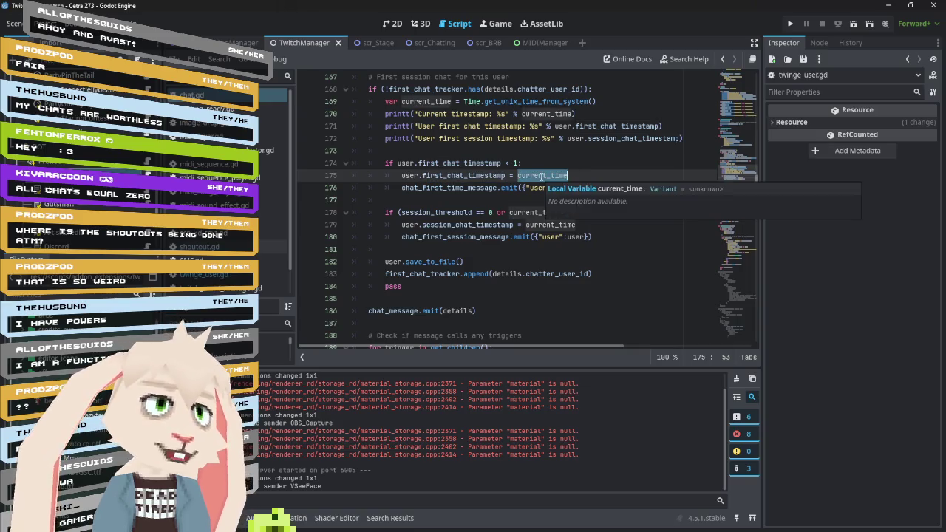
double_click(462, 188)
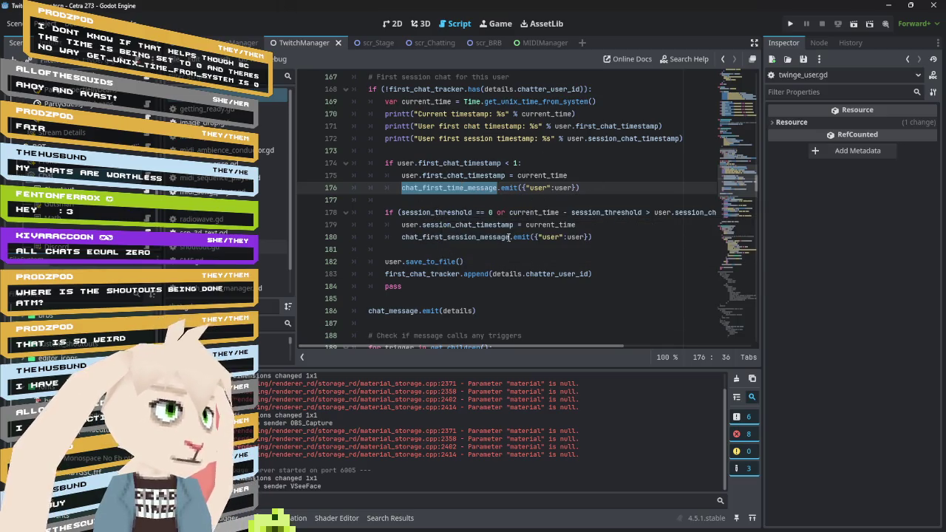
double_click(458, 224)
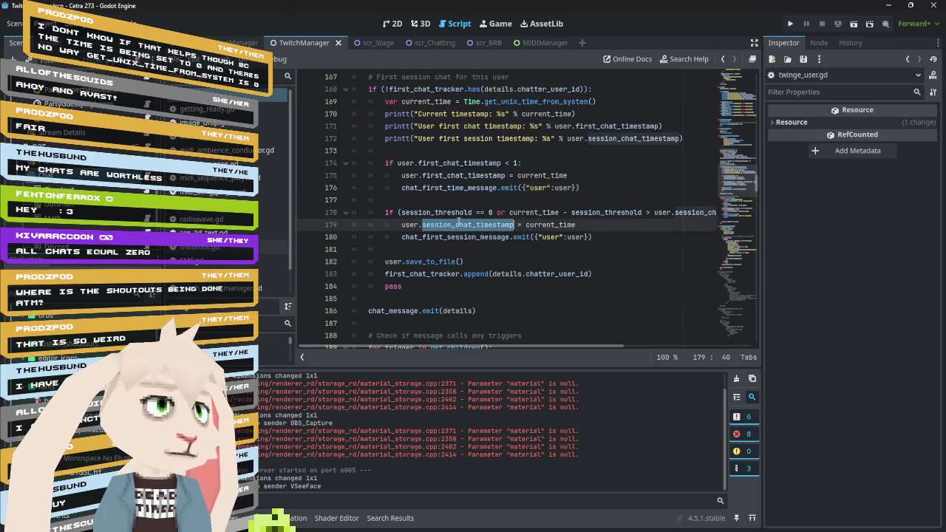
mouse_move(458, 221)
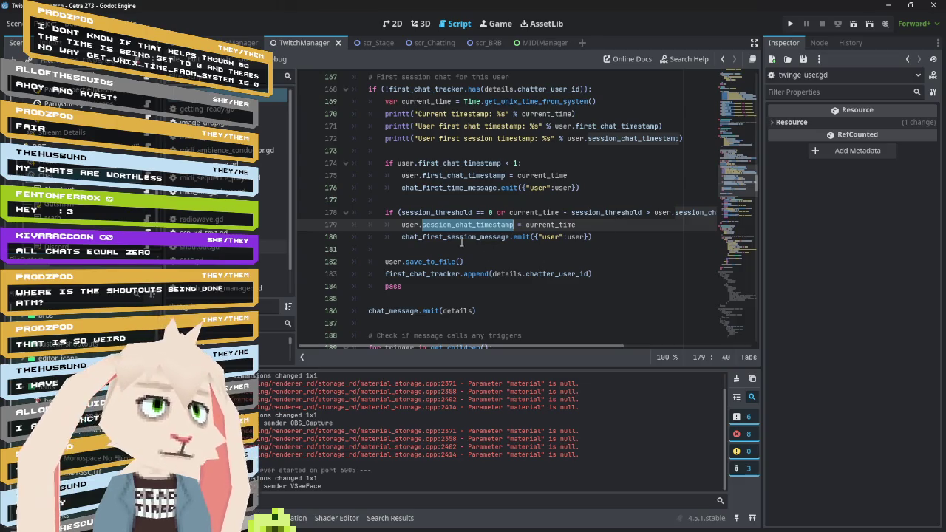
double_click(462, 237)
mouse_move(462, 244)
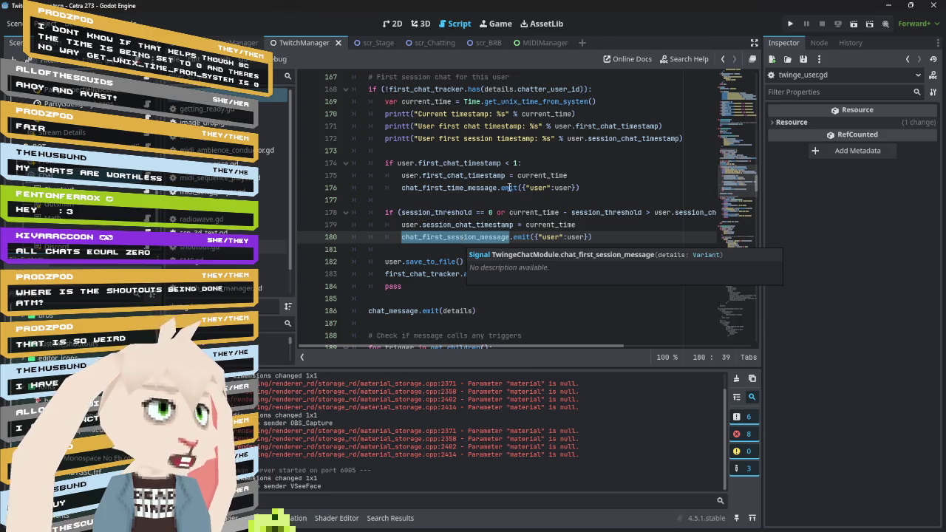
double_click(207, 246)
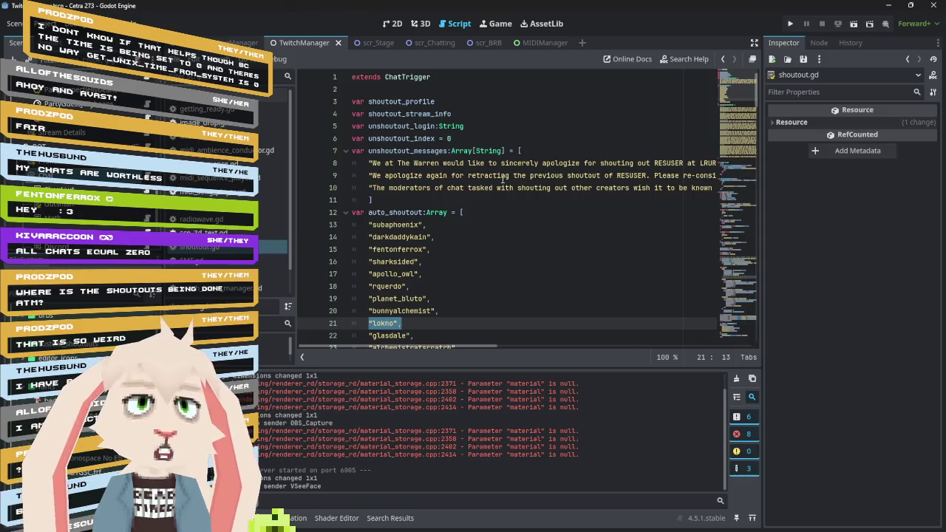
Find where chat_first_session_message is hooked up in shoutout.gd.
scroll(511, 158, "down", 1)
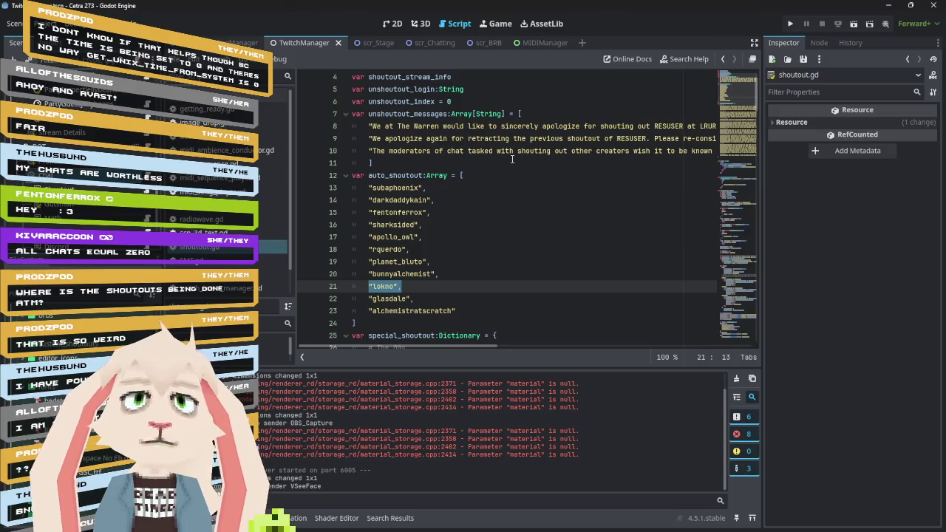
scroll(512, 159, "down", 19)
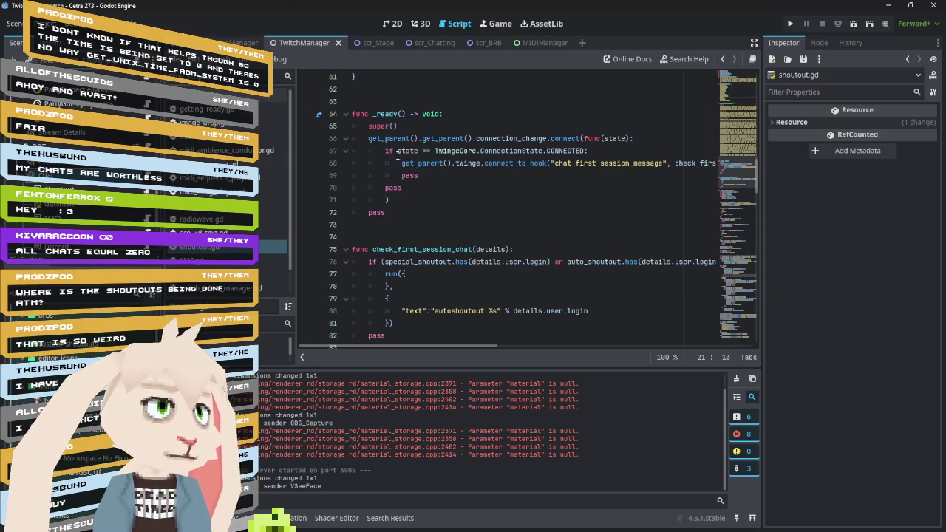
double_click(603, 166)
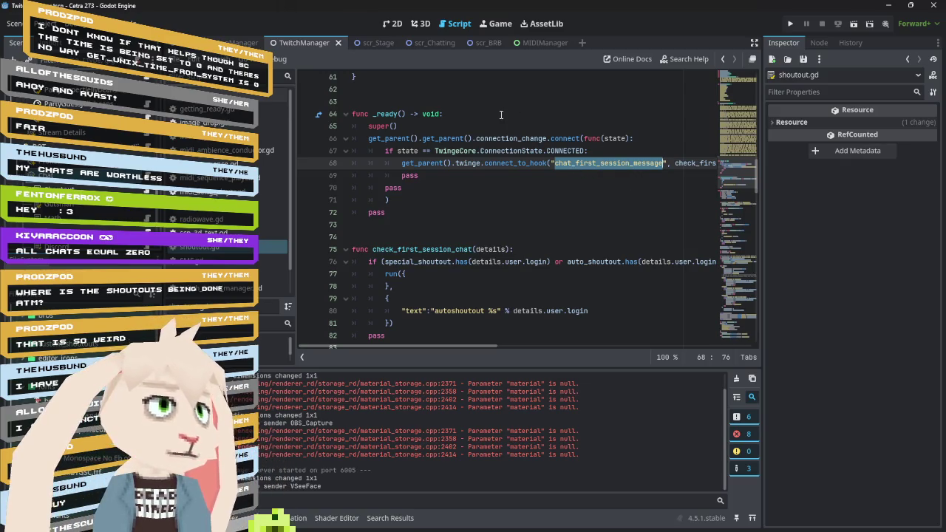
scroll(561, 283, "down", 2)
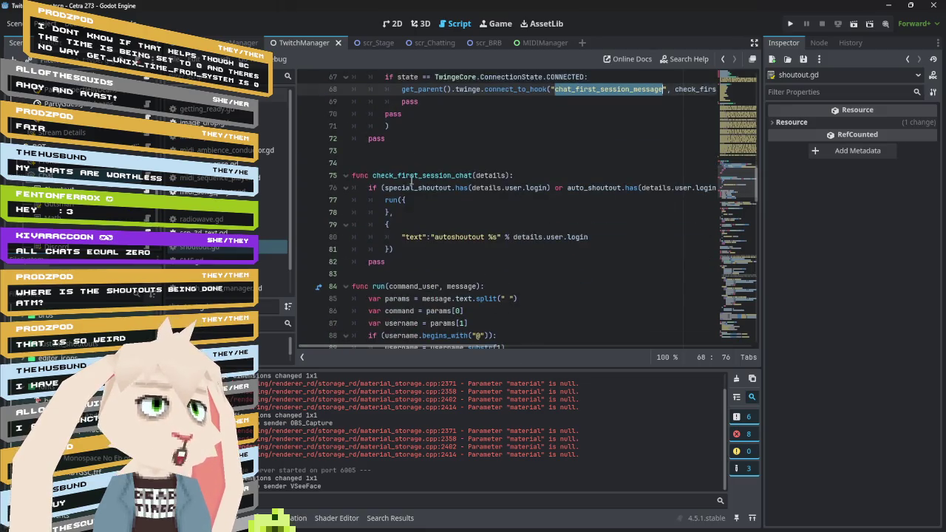
scroll(462, 346, "right", 2)
scroll(535, 348, "left", 2)
scroll(460, 248, "up", 5)
scroll(461, 248, "up", 15)
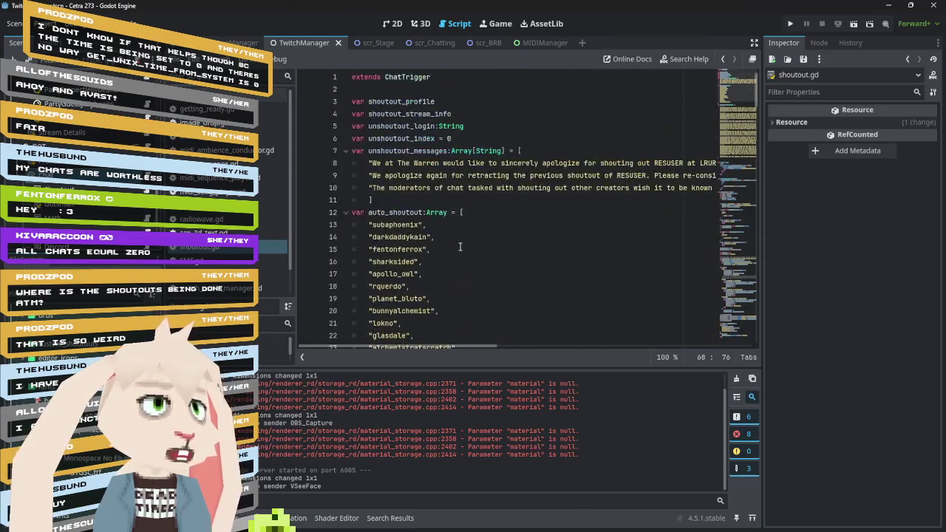
Look over the auto_shoutout name list and special_shoutout dictionary, then return to TwingeUser's loader.
double_click(395, 214)
scroll(392, 184, "down", 6)
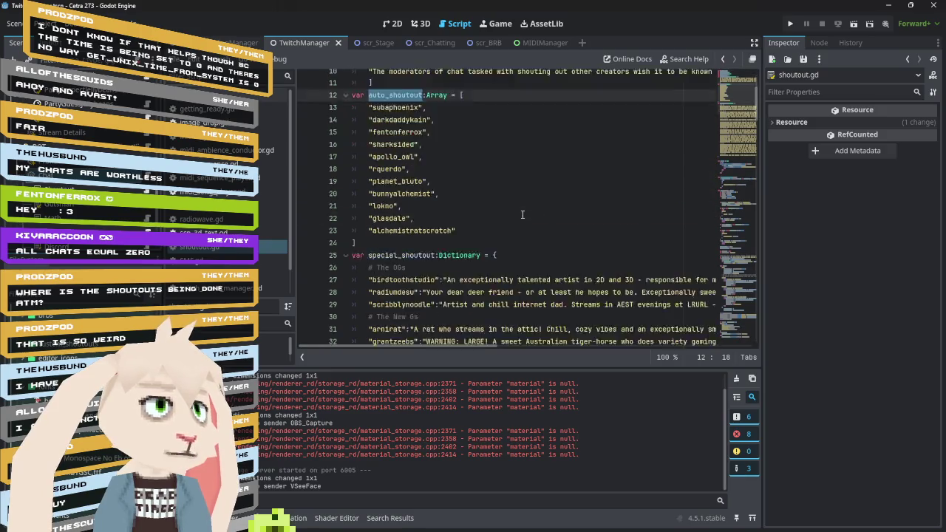
double_click(401, 150)
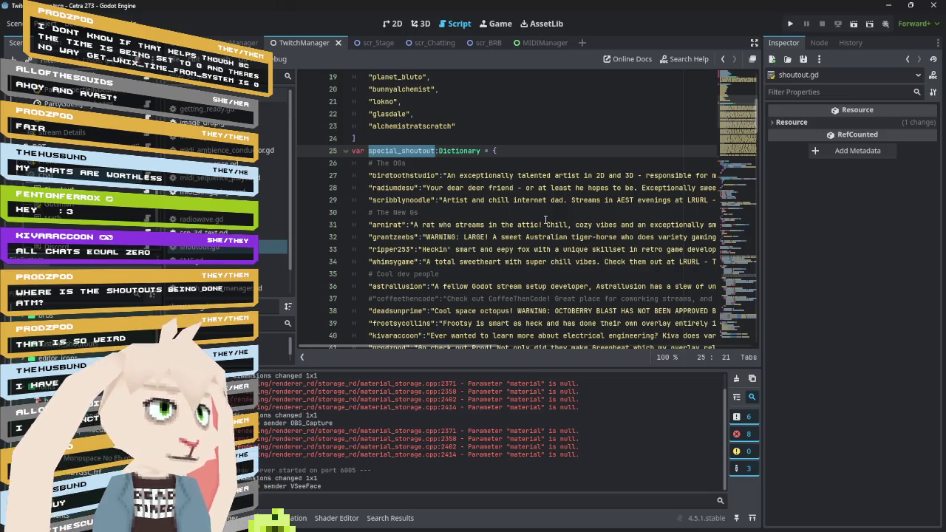
key("alt+Left")
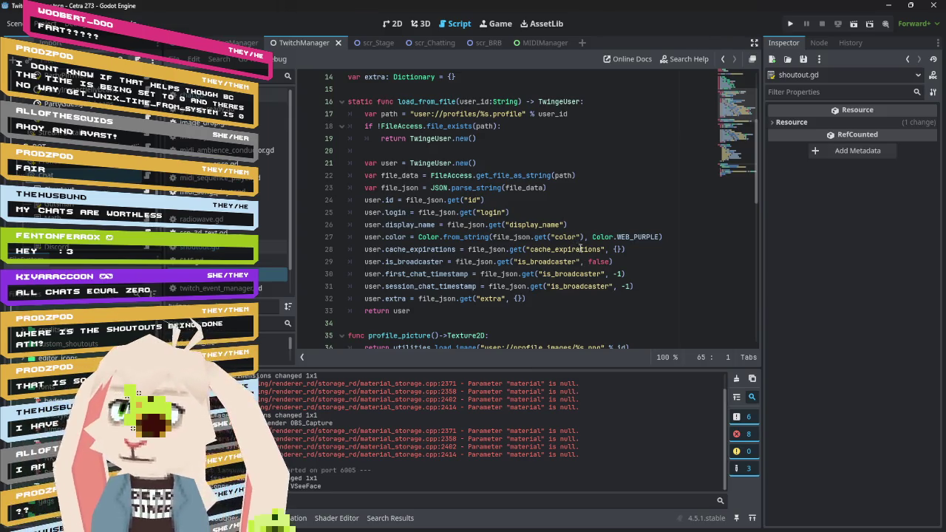
double_click(573, 274)
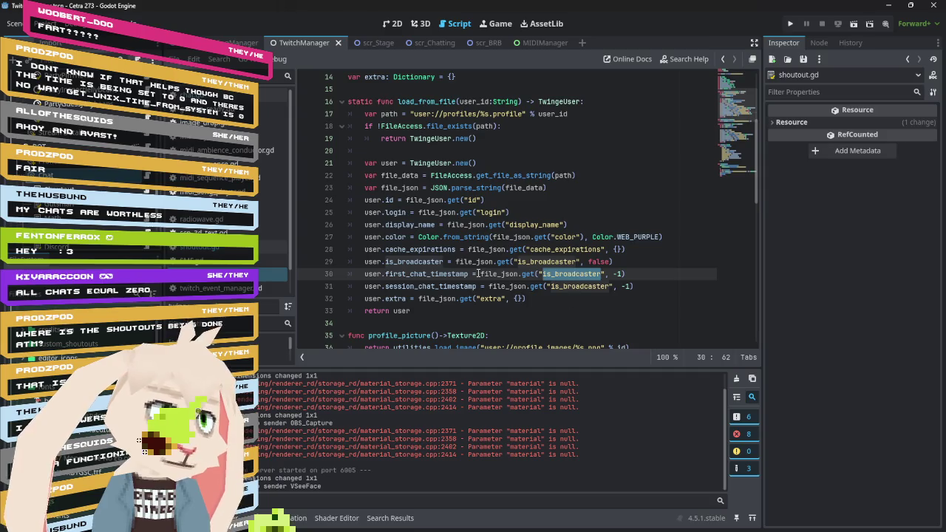
double_click(404, 272)
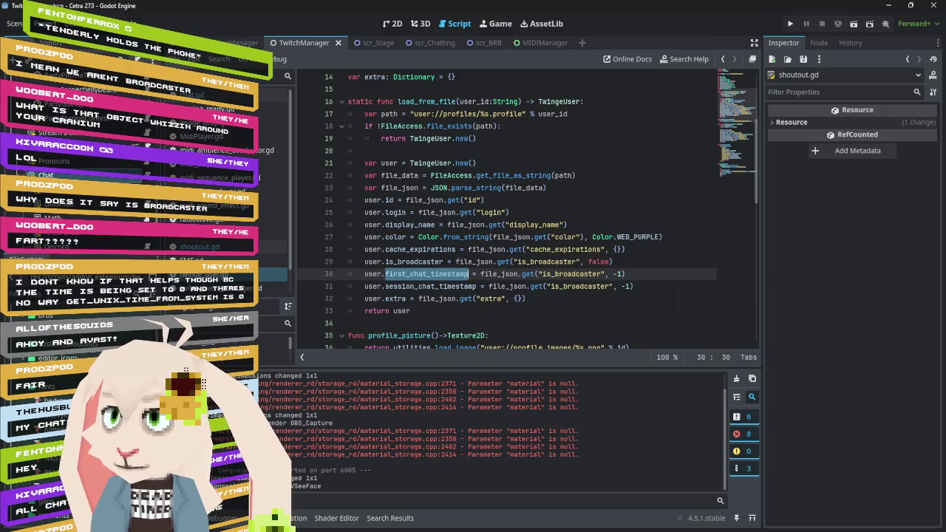
key("alt+Tab")
Reload the profile and replace line 30's 'is_broadcaster' key with 'first_chat'.
left_click(512, 314)
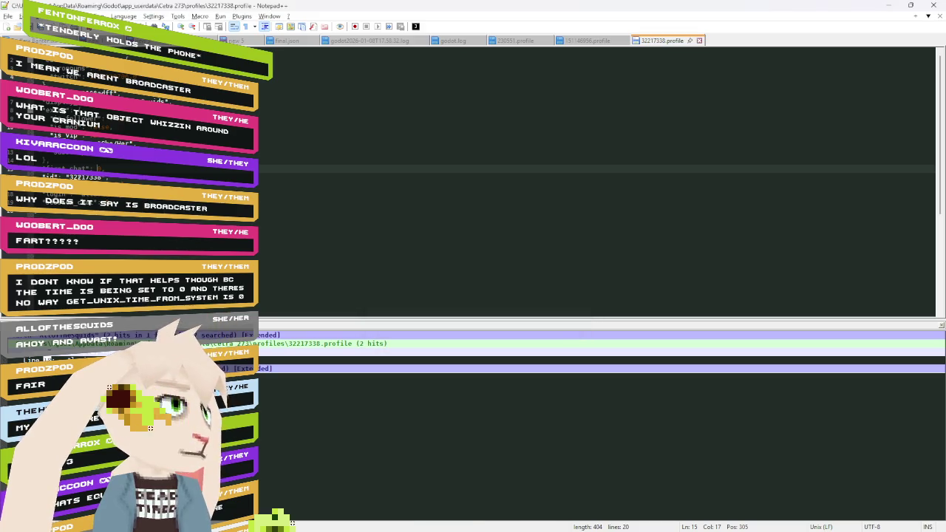
double_click(66, 168)
key("ctrl+c")
key("alt+Tab")
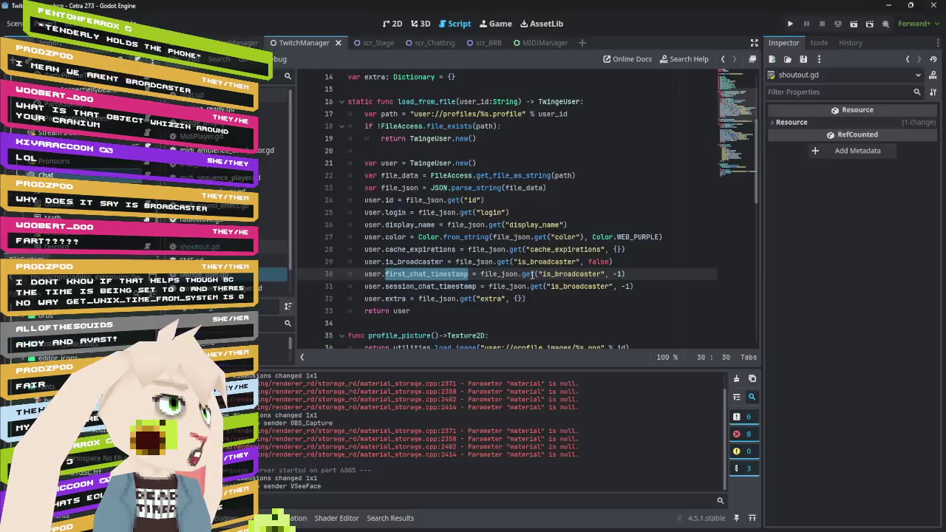
key("ctrl+v")
double_click(564, 274)
key("ctrl+v")
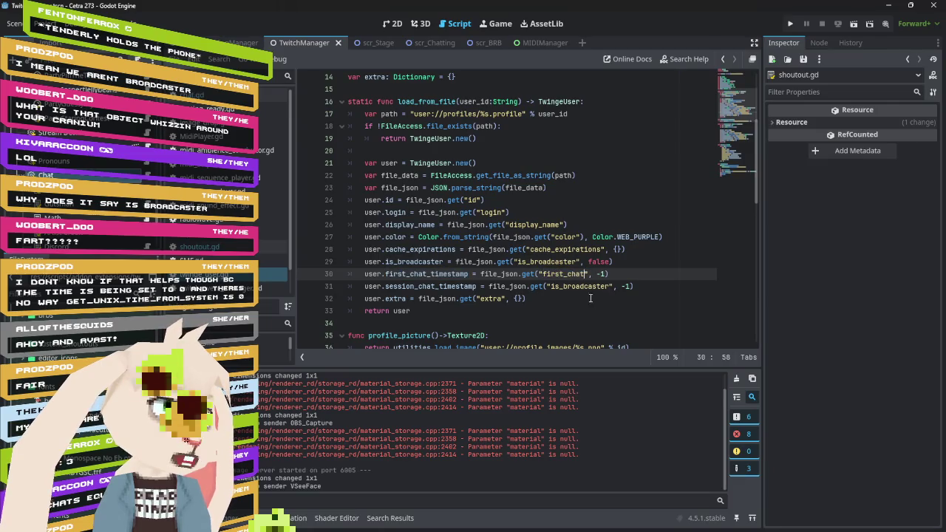
Replace line 31's 'is_broadcaster' key with 'session_chat' copied from the profile.
key("alt+Tab")
double_click(70, 201)
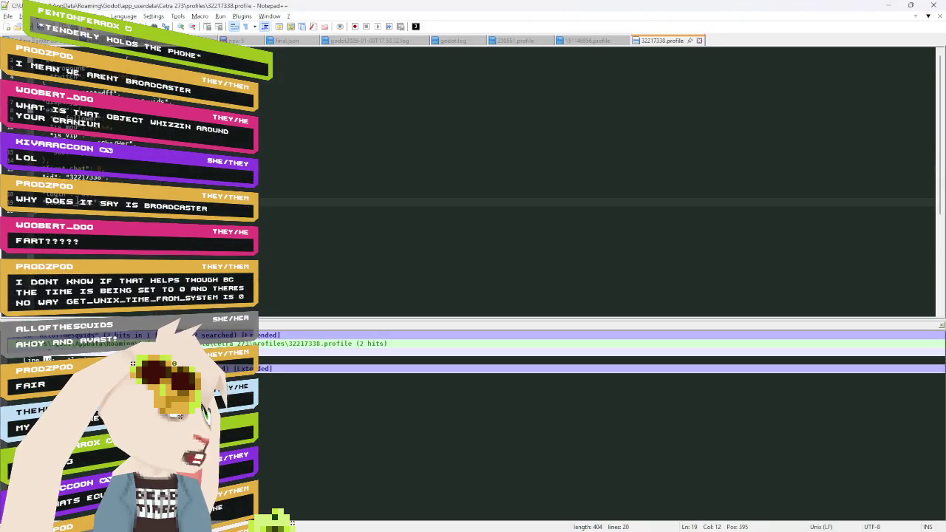
key("ctrl+c")
key("alt+Tab")
double_click(580, 286)
key("ctrl+v")
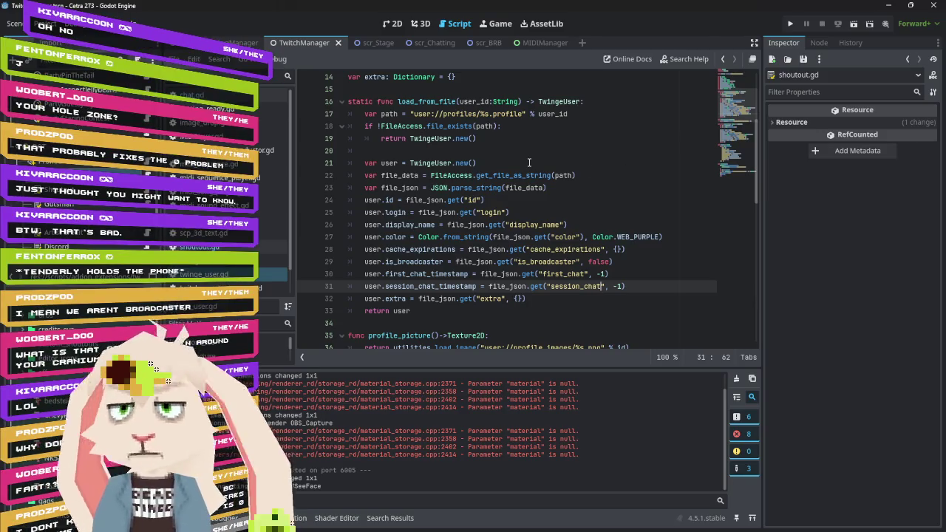
left_click(214, 94)
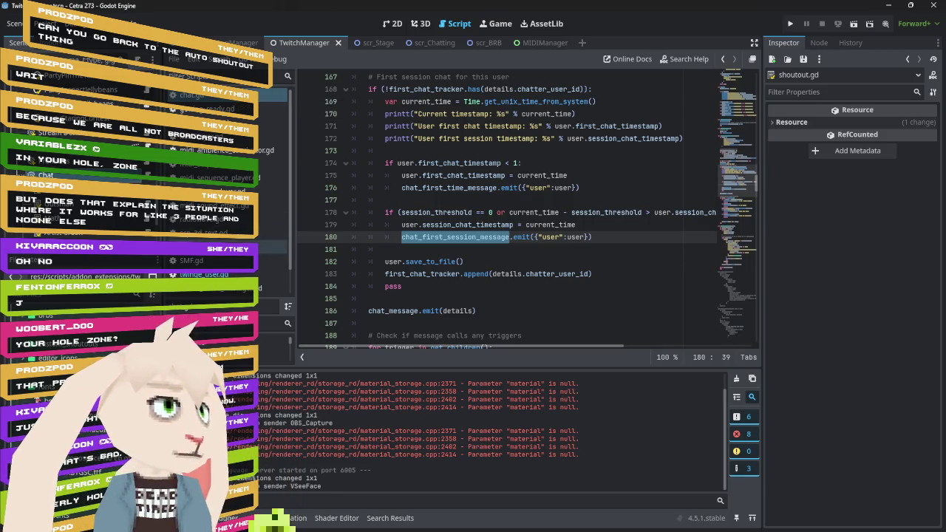
Compare shoutout.gd's special_shoutout list with chat.gd's check_first_session_chat session threshold.
left_click(274, 247)
scroll(552, 197, "up", 1)
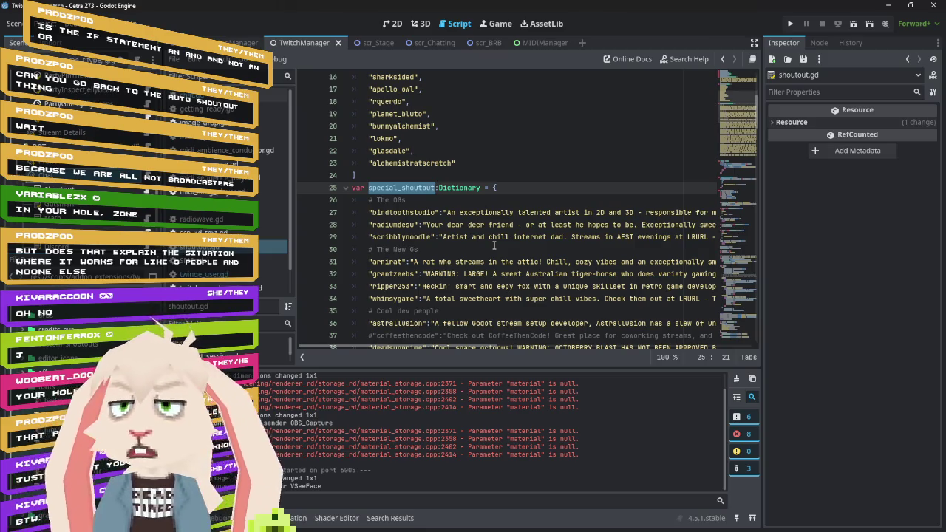
left_click(274, 94)
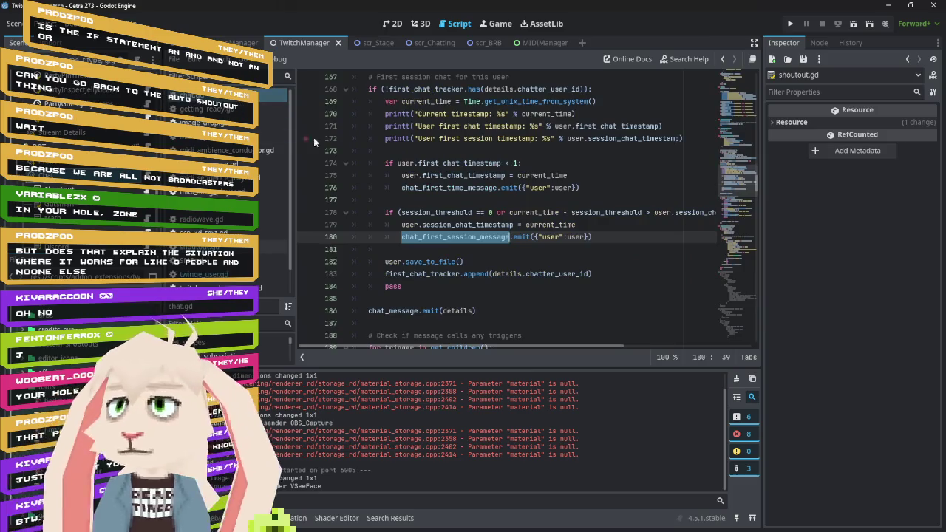
scroll(529, 196, "down", 1)
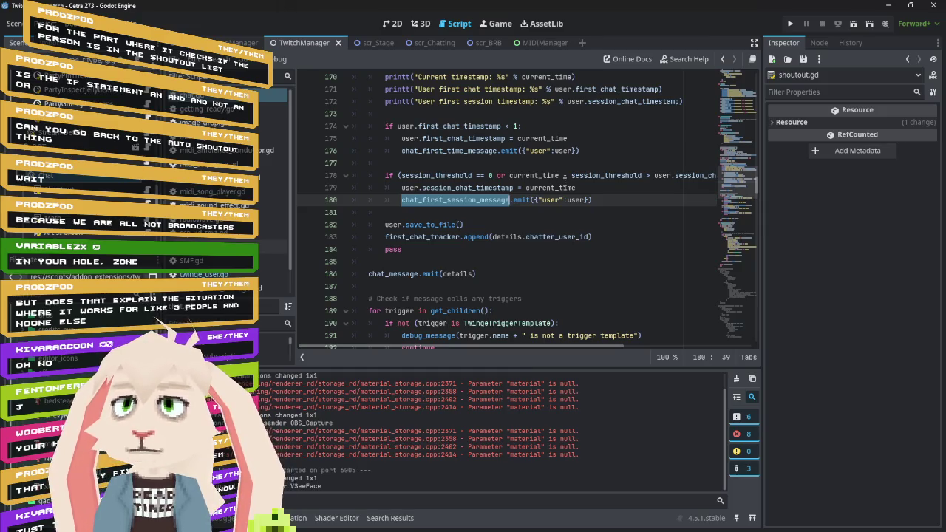
left_click(270, 247)
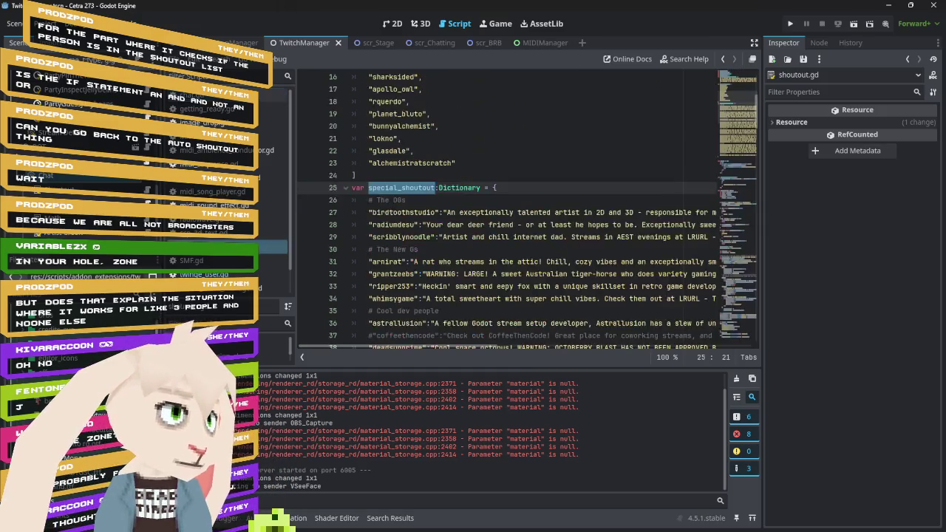
scroll(500, 276, "down", 10)
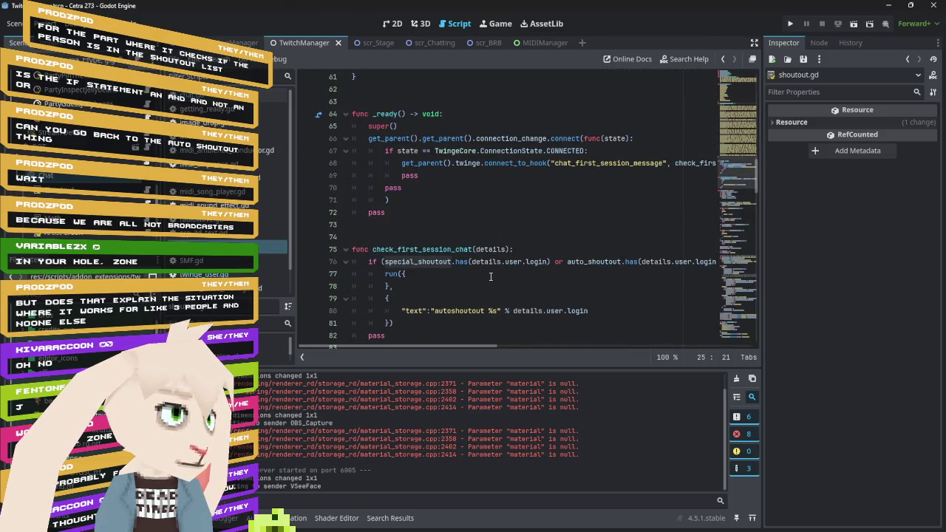
scroll(490, 276, "down", 1)
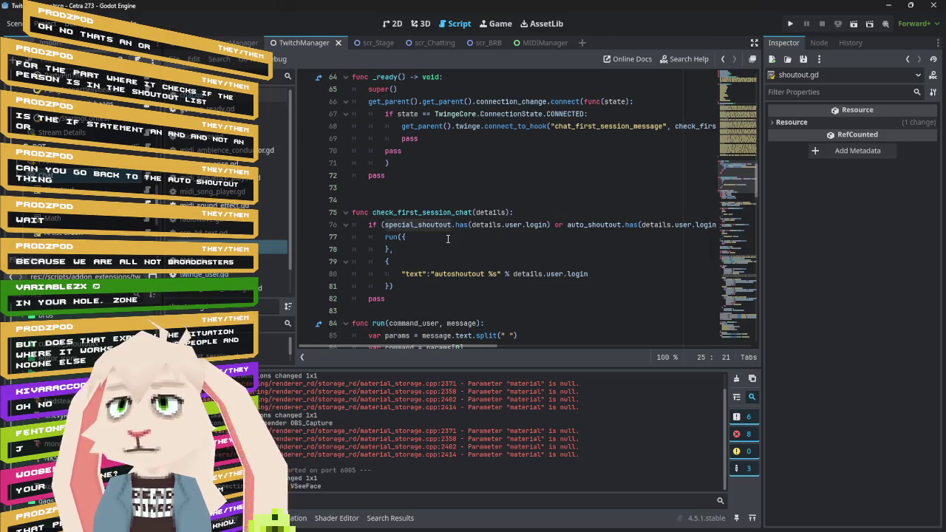
mouse_move(428, 344)
left_mouse_down()
mouse_move(473, 345)
mouse_move(411, 344)
left_mouse_up()
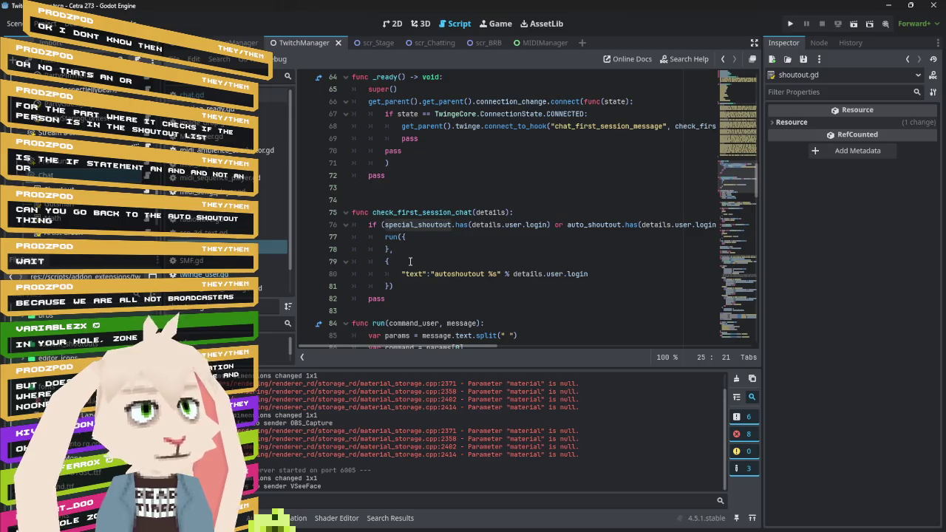
key("alt+Tab")
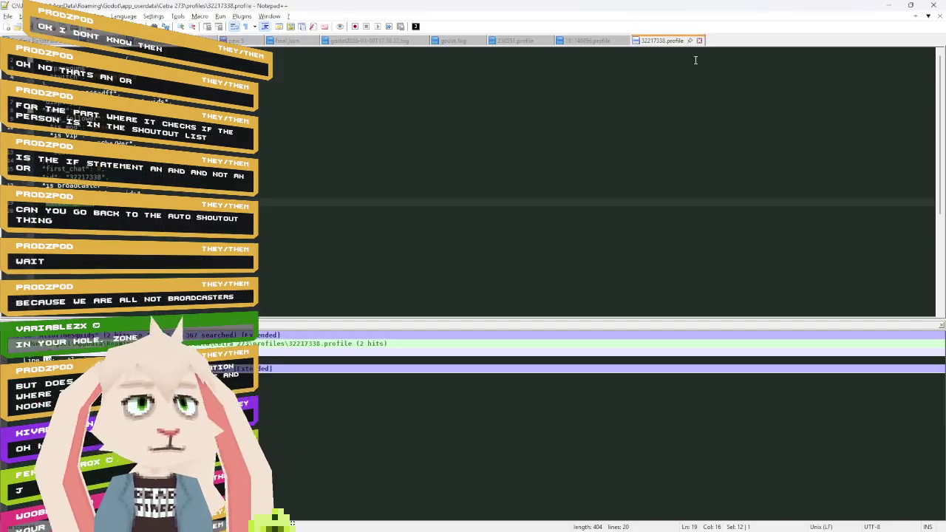
Reload the other changed .profile tab from disk, then return to the first profile tab.
left_click(587, 40)
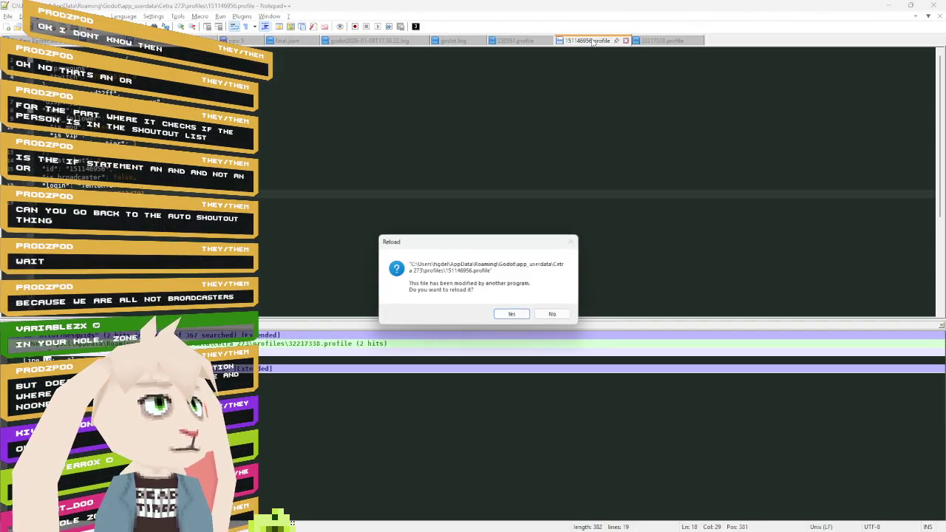
left_click(516, 318)
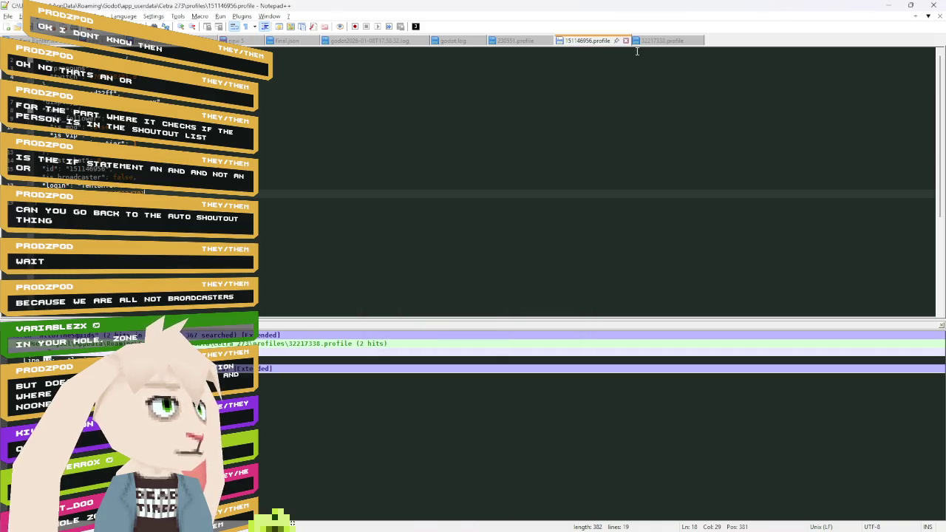
left_click(660, 40)
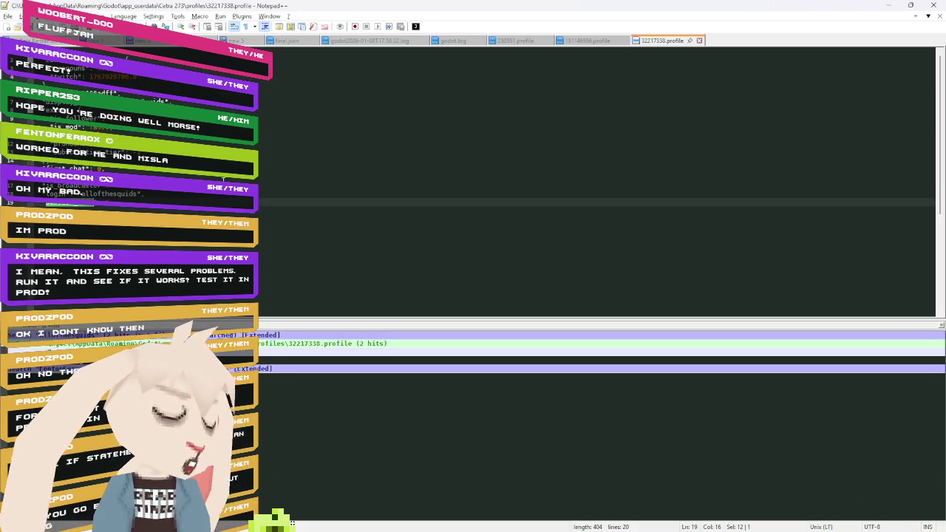
Search the profiles folder for the chatter's username and open the matching profile file.
key("ctrl+shift+f")
type("R")
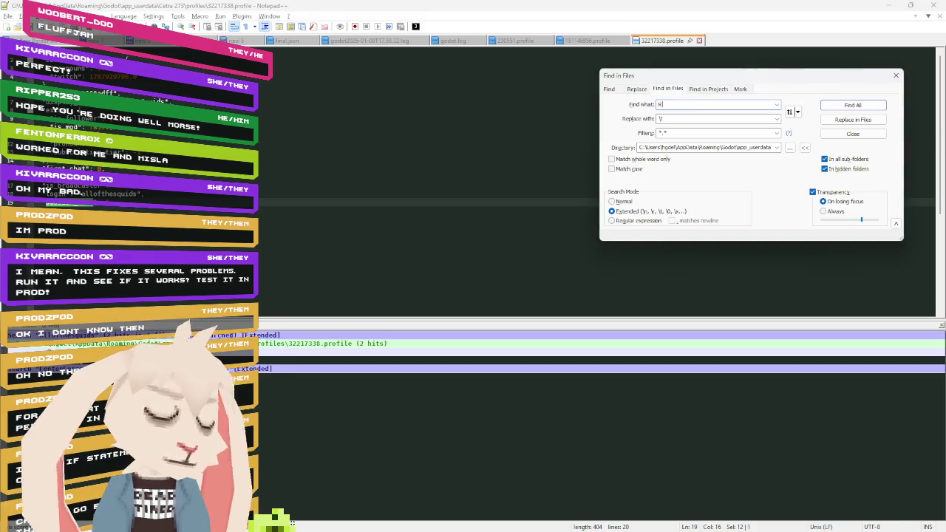
type("ipper253")
key("Return")
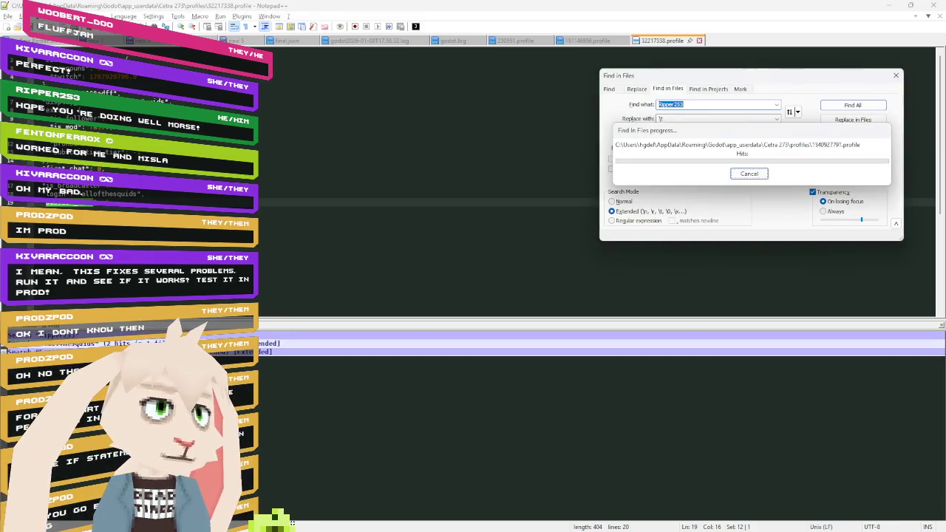
key("F4")
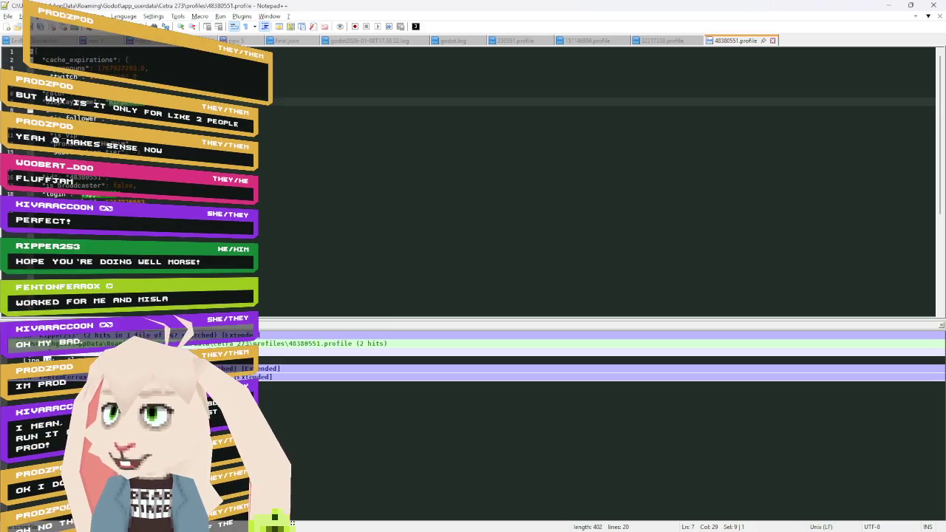
key("alt+Tab")
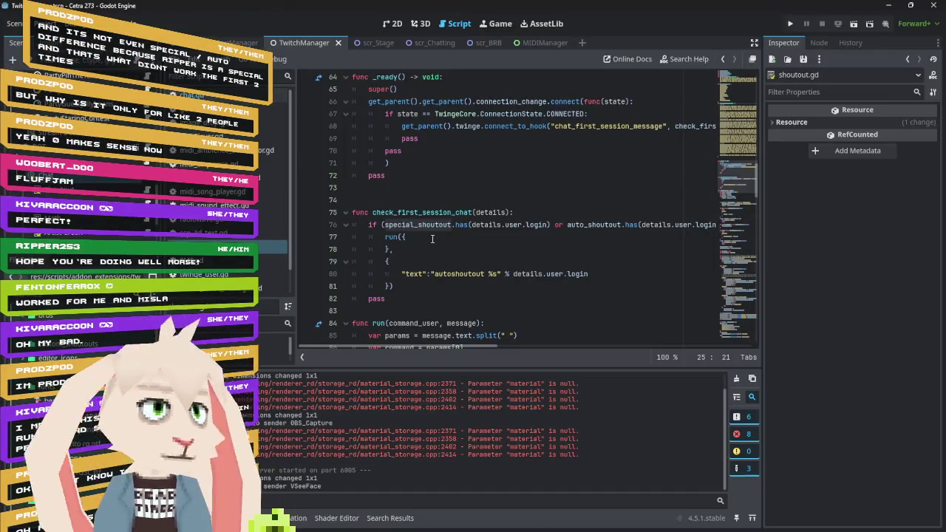
Open twinge_user.gd and review load_from_file reading the first_chat and session_chat keys.
left_click(232, 275)
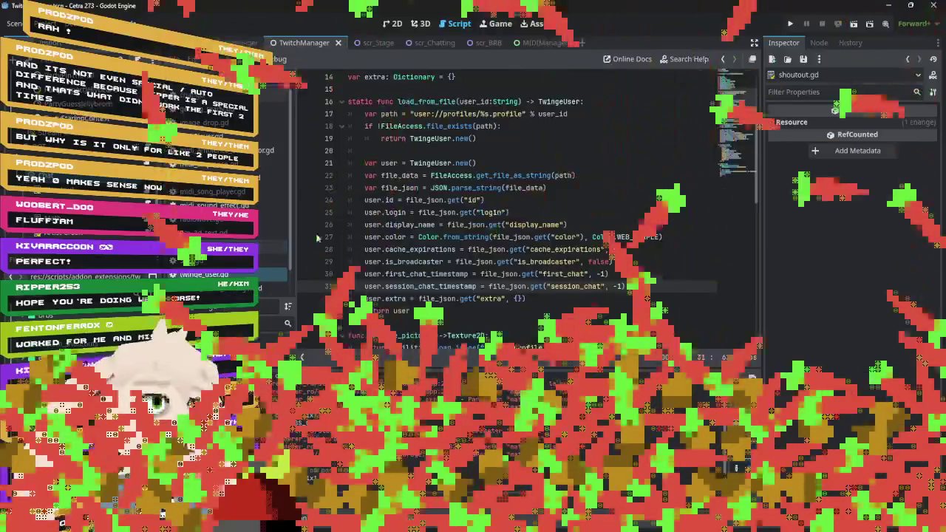
scroll(515, 224, "up", 4)
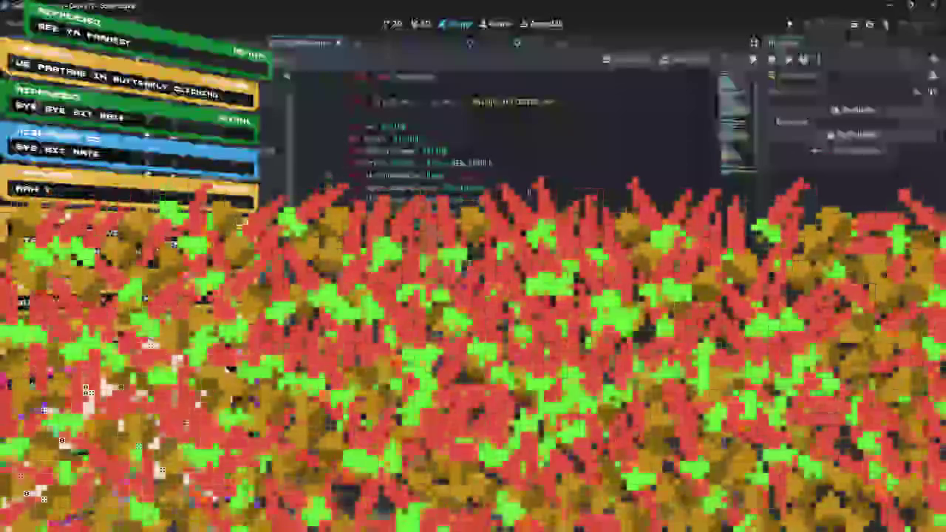
scroll(503, 133, "down", 1)
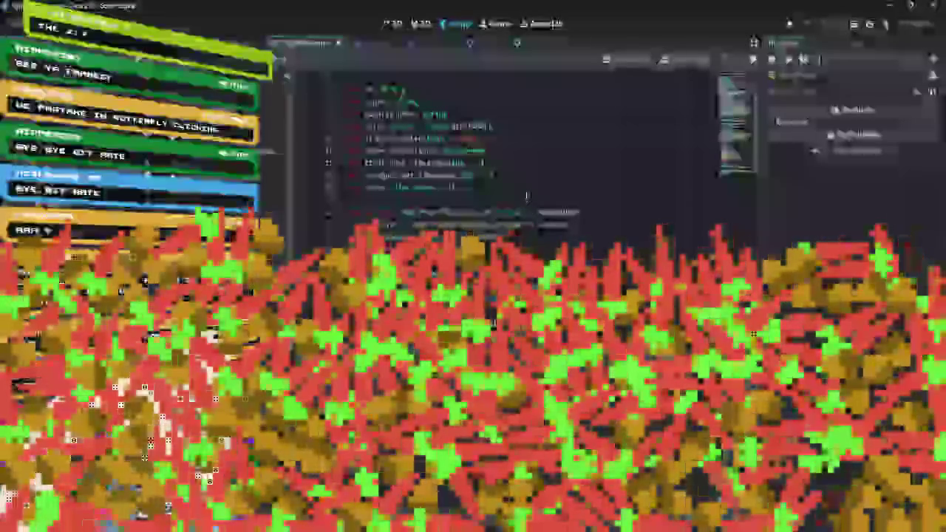
scroll(525, 195, "down", 2)
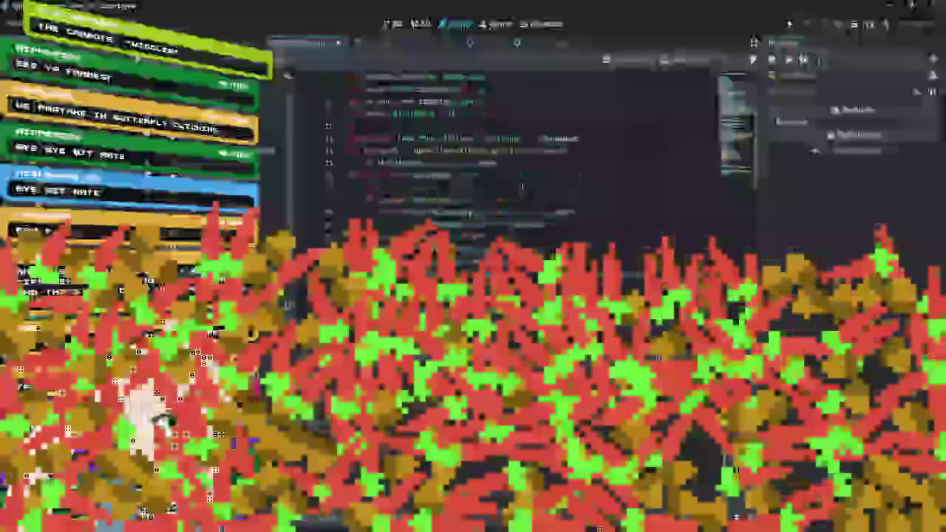
scroll(556, 210, "down", 1)
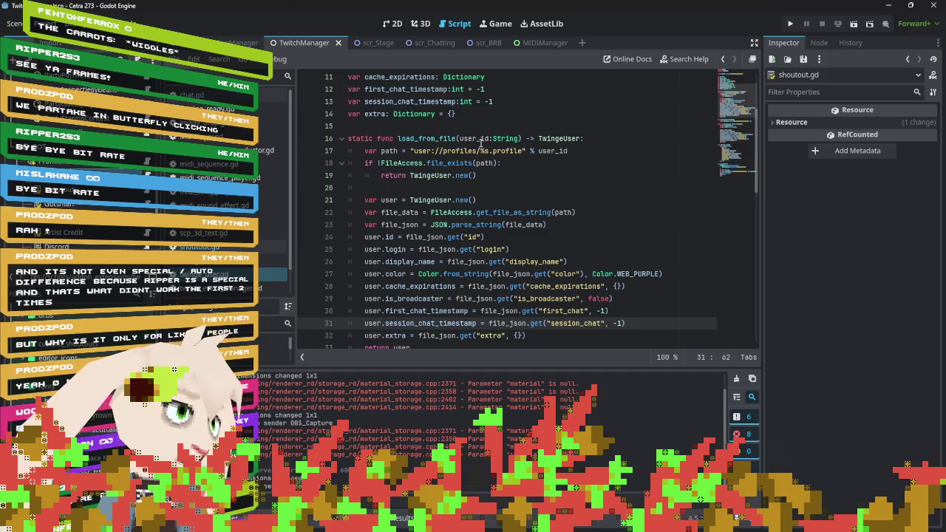
Select the Chat node to show its TwingeChatModule Session Threshold of 86400 in the Inspector.
scroll(480, 139, "down", 3)
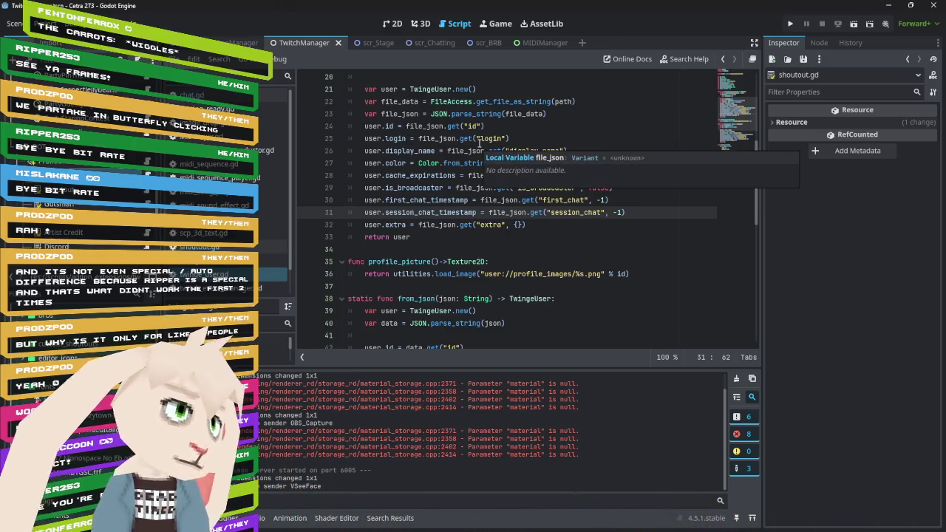
scroll(479, 143, "down", 1)
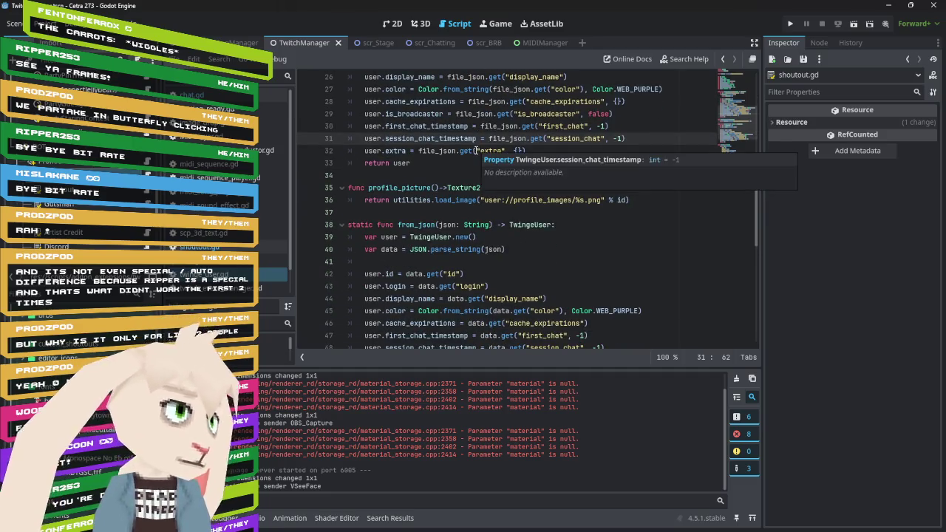
scroll(474, 151, "down", 1)
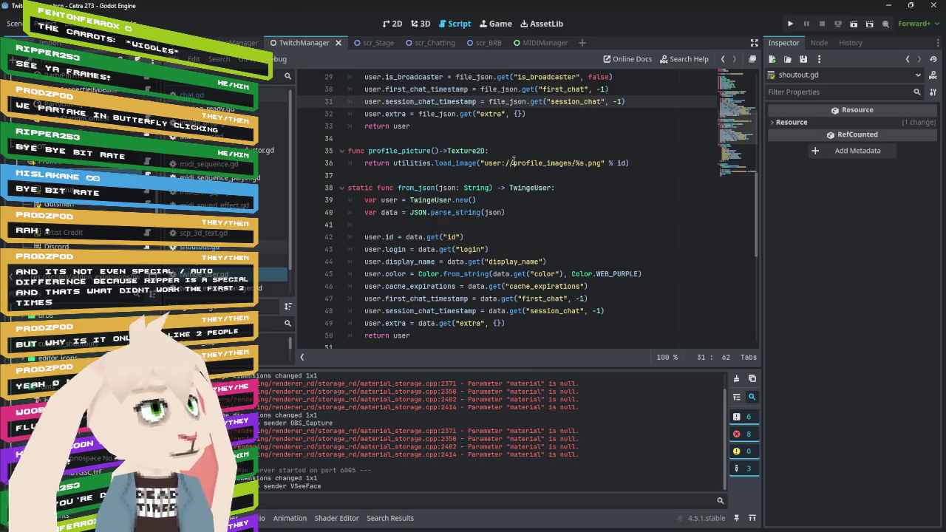
scroll(513, 161, "up", 3)
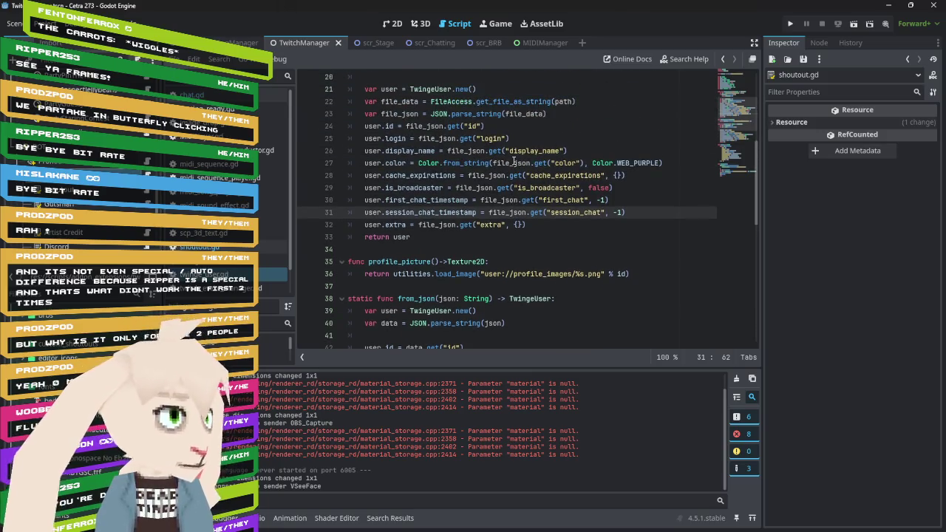
scroll(512, 161, "up", 3)
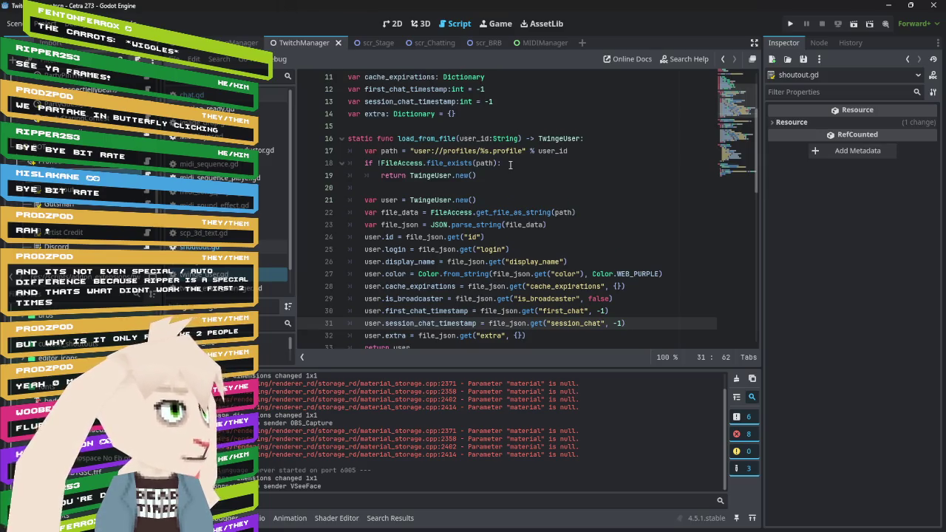
scroll(510, 164, "down", 4)
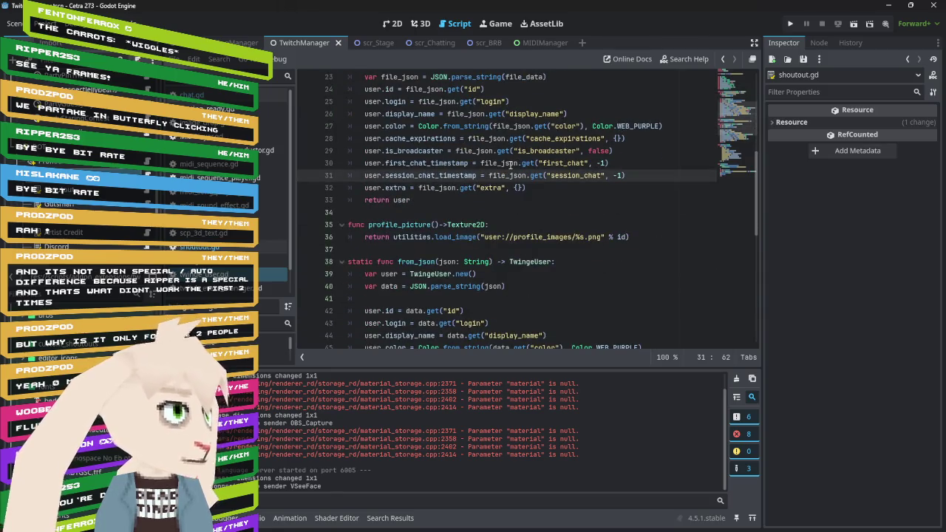
scroll(510, 165, "down", 4)
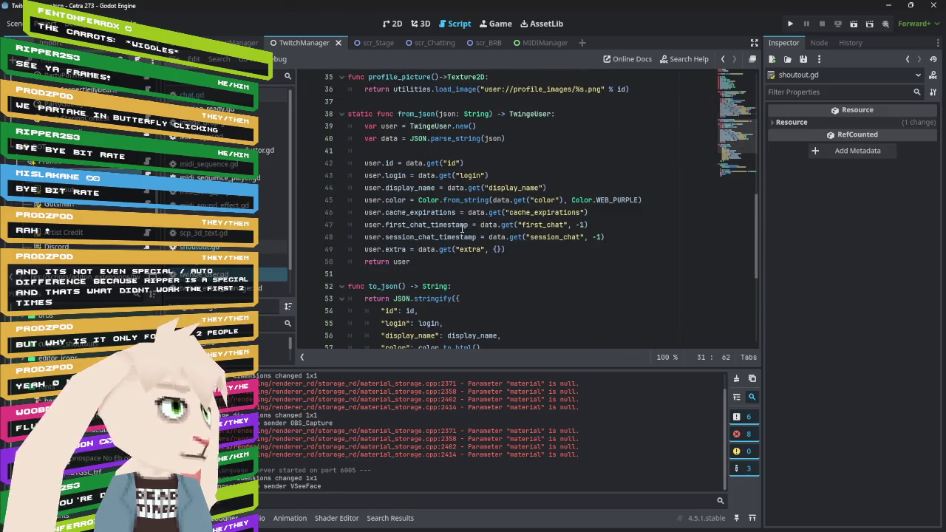
mouse_move(548, 205)
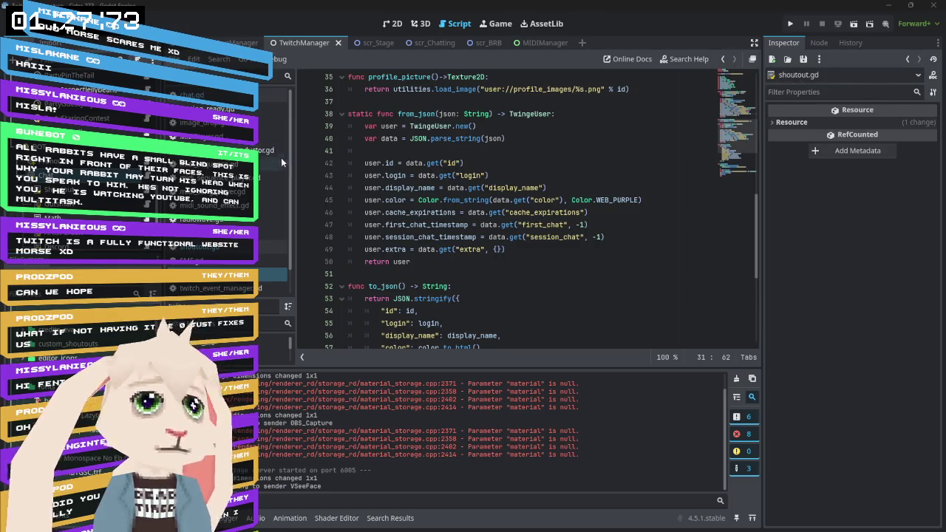
left_click(66, 155)
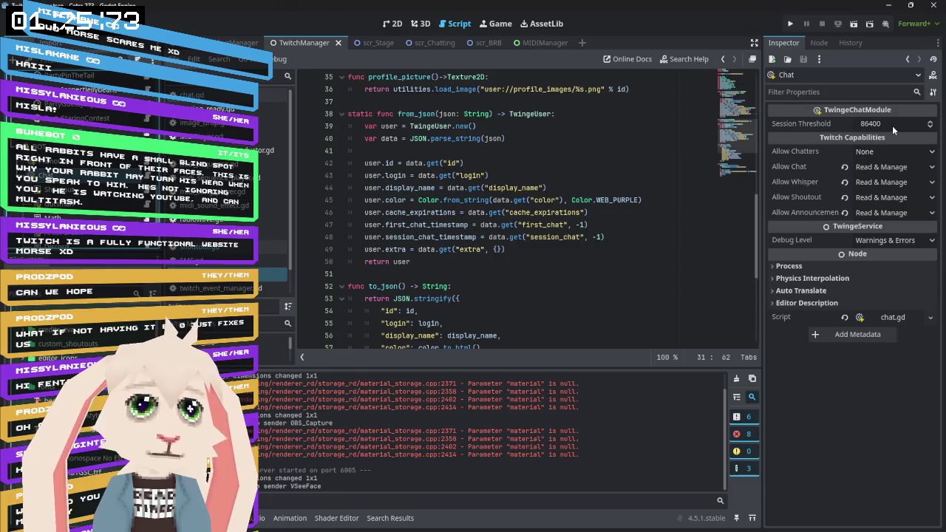
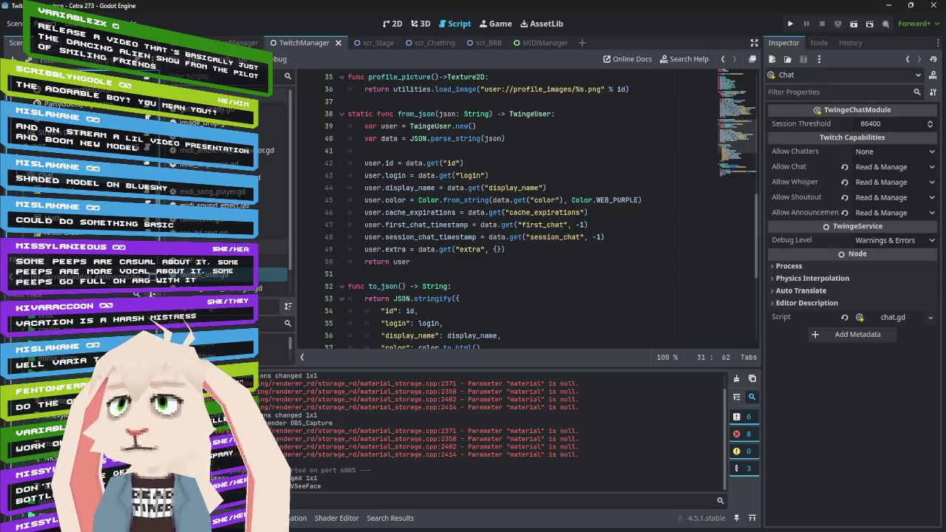
Switch to Notepad++ and reload the changed profile file.
key("alt+Tab")
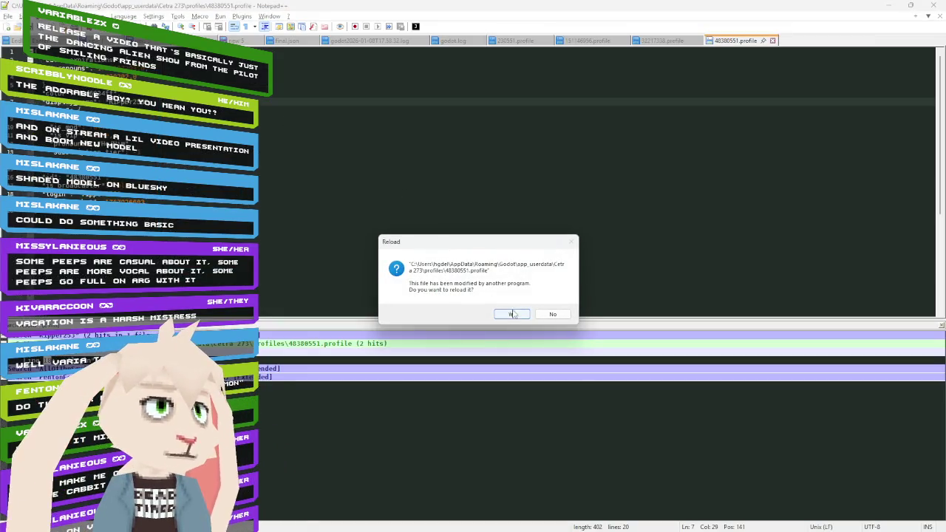
left_click(513, 313)
left_click(401, 215)
key("ctrl+shift+f")
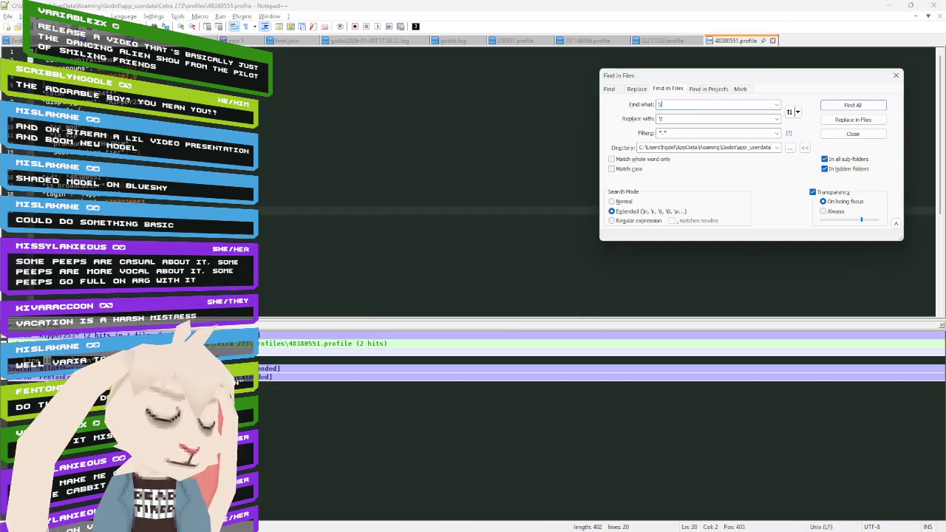
type("ScribblyNoodle")
key("Return")
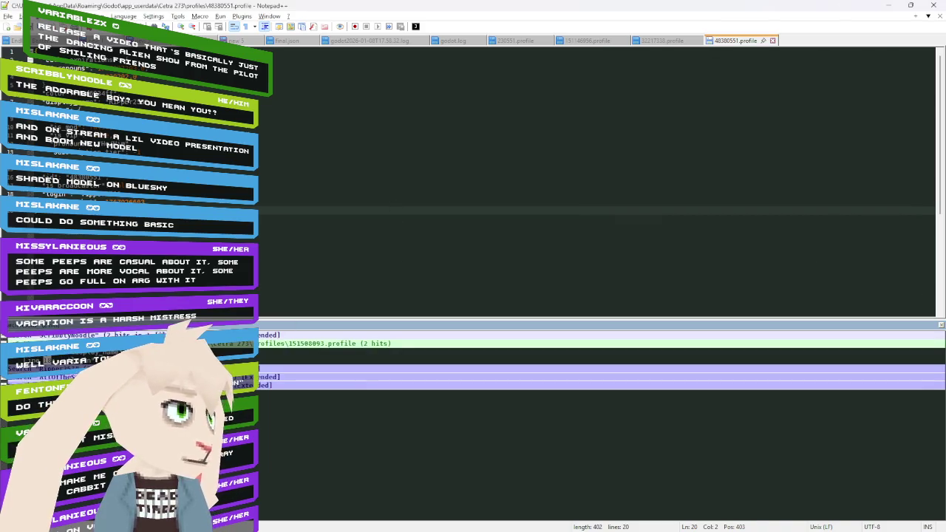
double_click(332, 360)
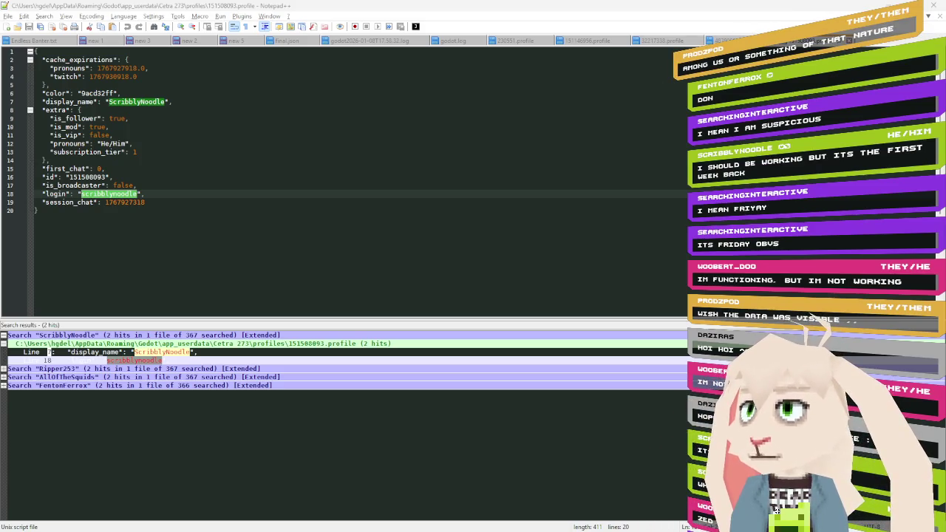
Switch from Notepad++ back to the Godot editor showing twinge_user.gd.
key("alt+Tab")
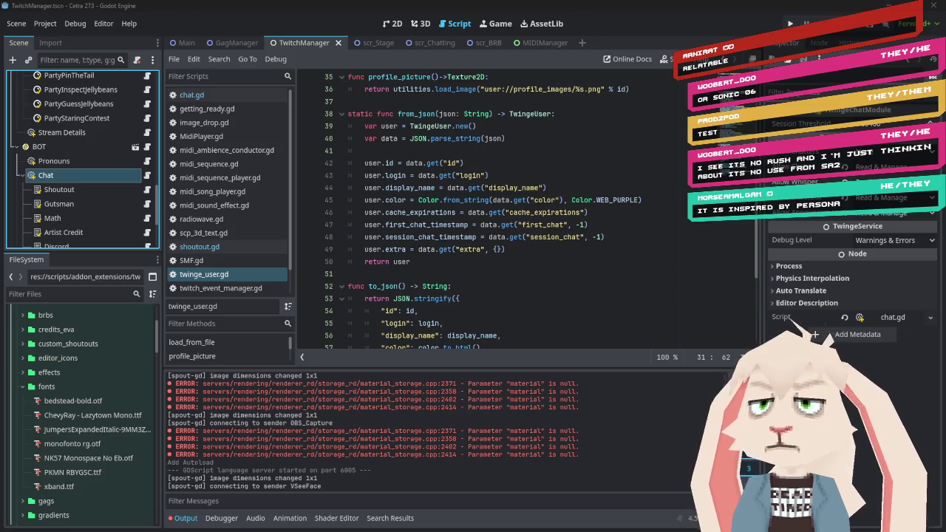
Switch to Notepad++, where the profile file is prompting to reload.
key("alt+Tab")
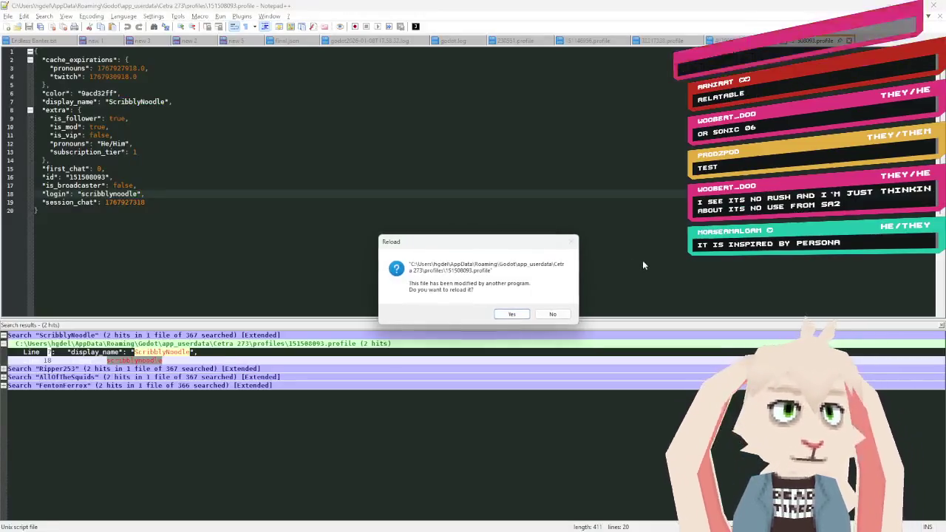
Reload the modified profile and search all profile files for 'prodzpod'.
key("Return")
left_click(316, 176)
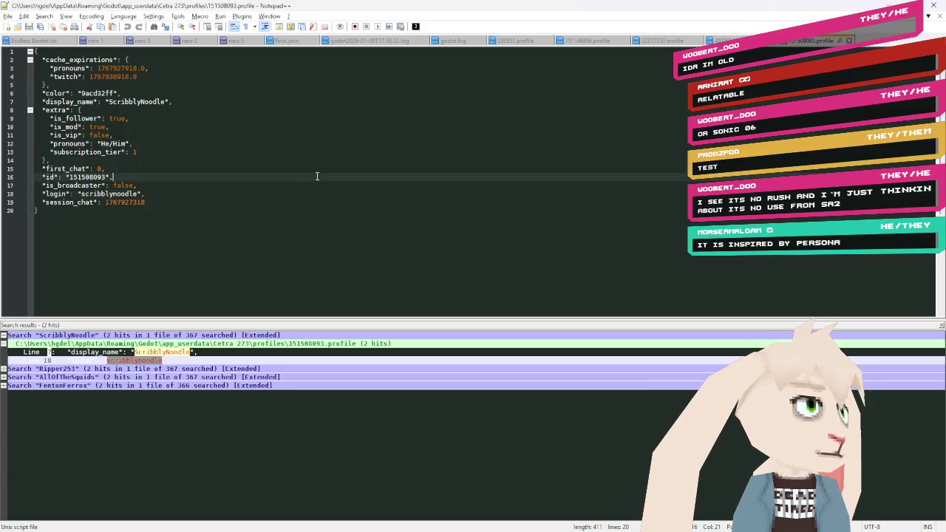
key("ctrl+shift+f")
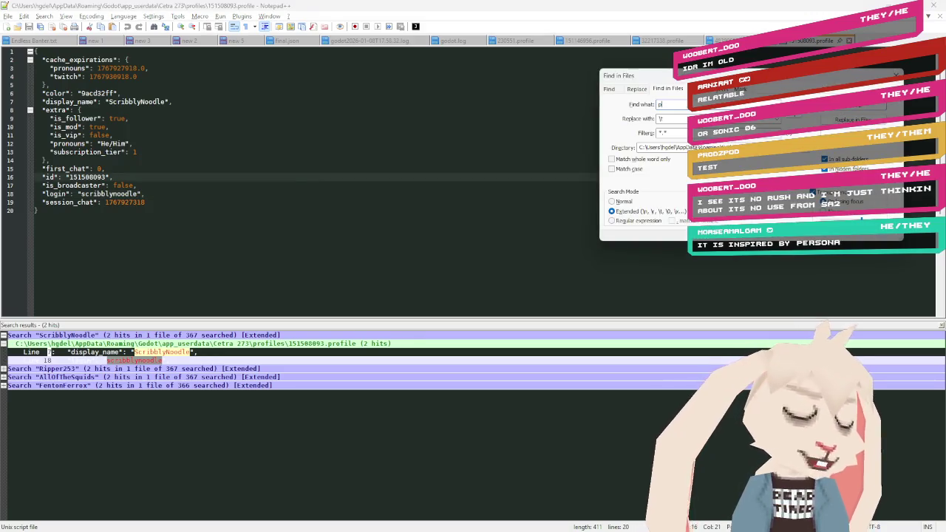
type("prod")
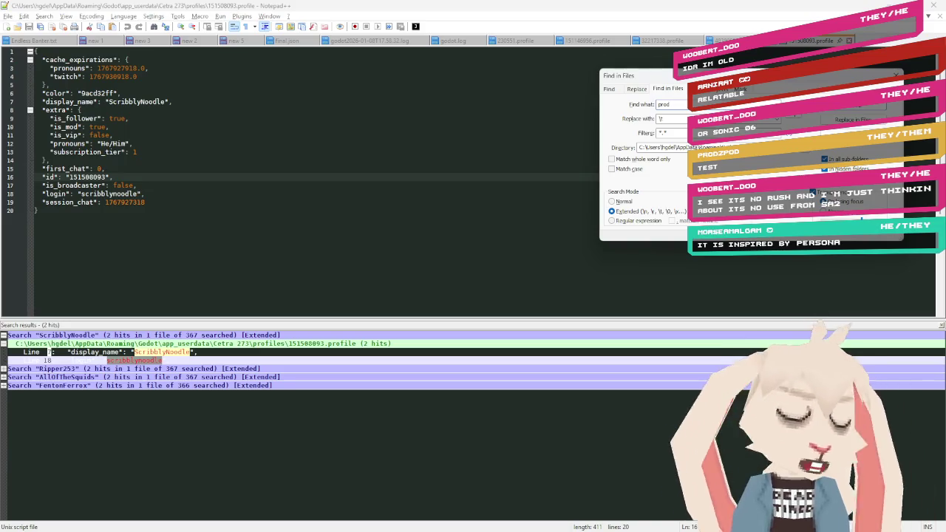
type("zpod")
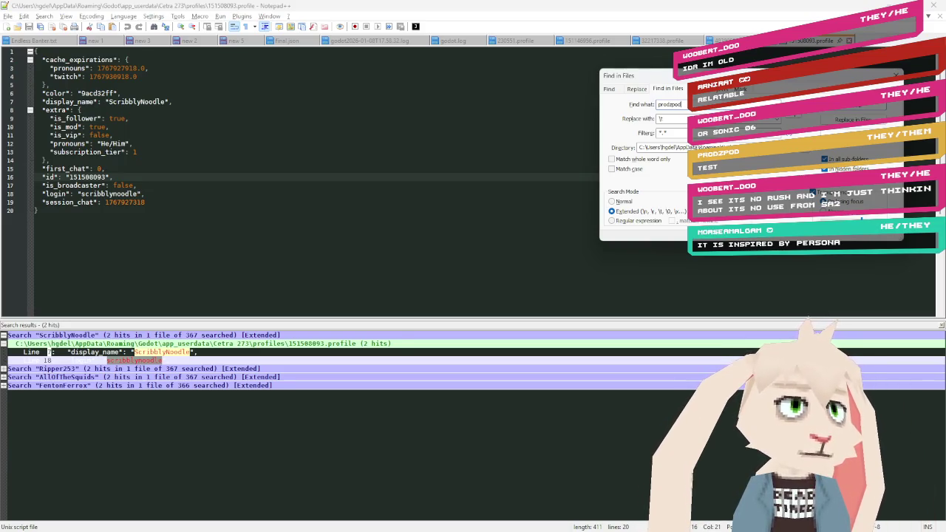
key("Return")
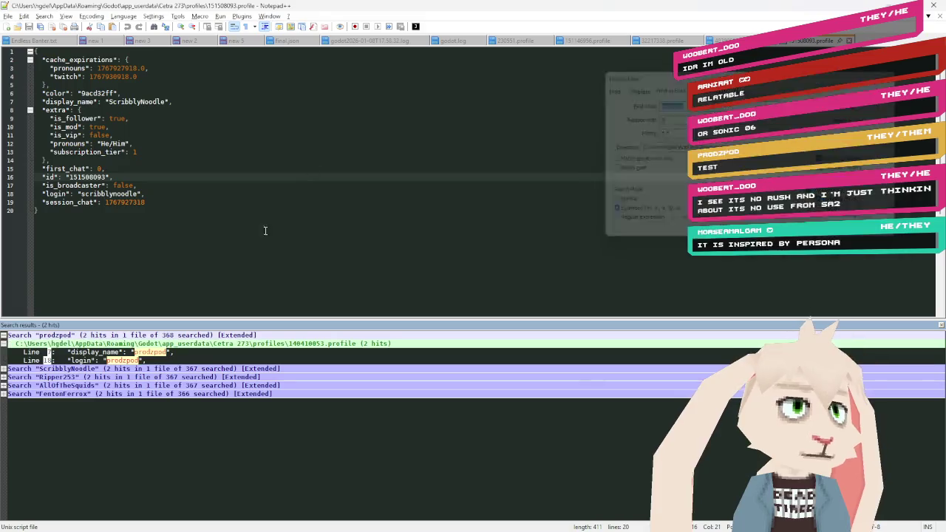
Open the matching 32217338.profile, check its session_chat timestamp, and reload it.
double_click(177, 361)
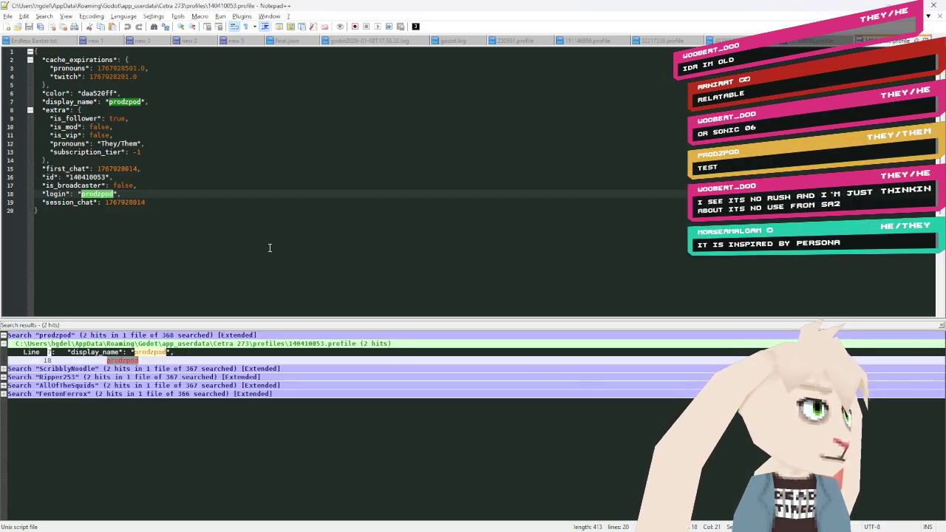
double_click(124, 202)
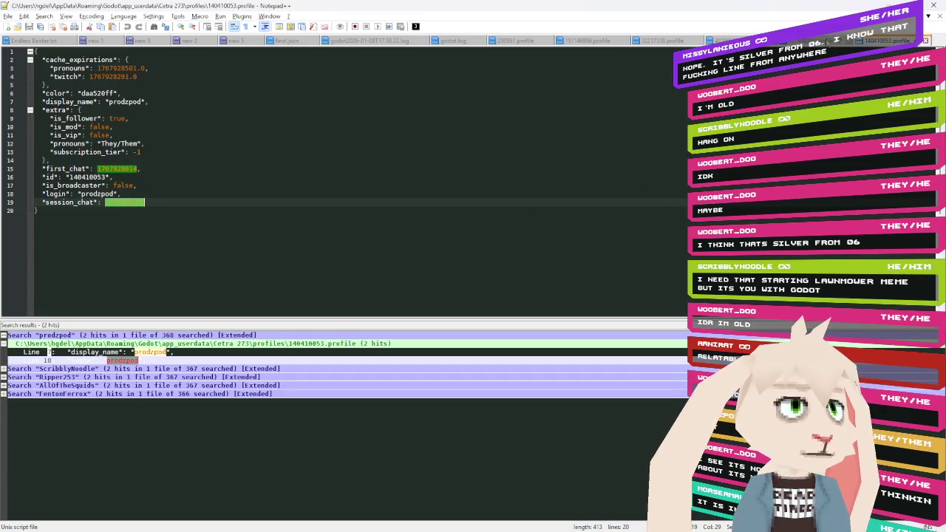
left_click(511, 314)
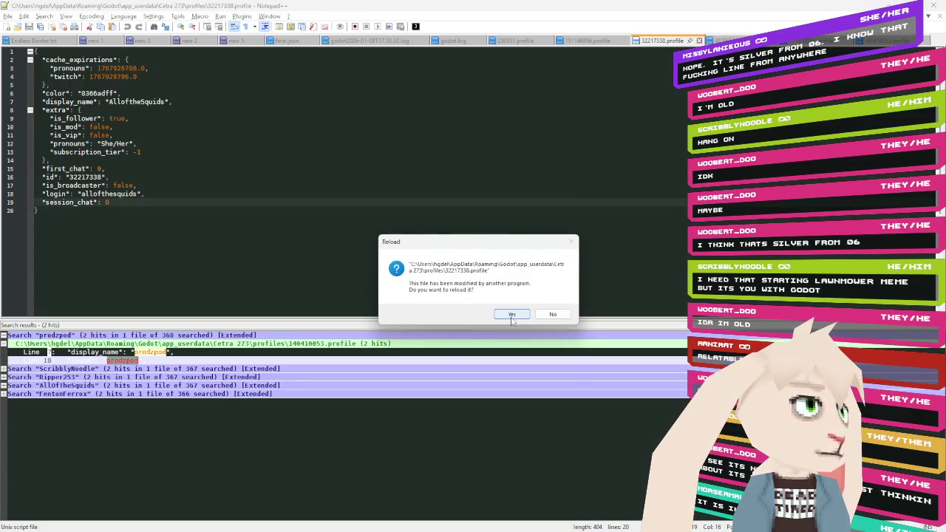
left_click(512, 316)
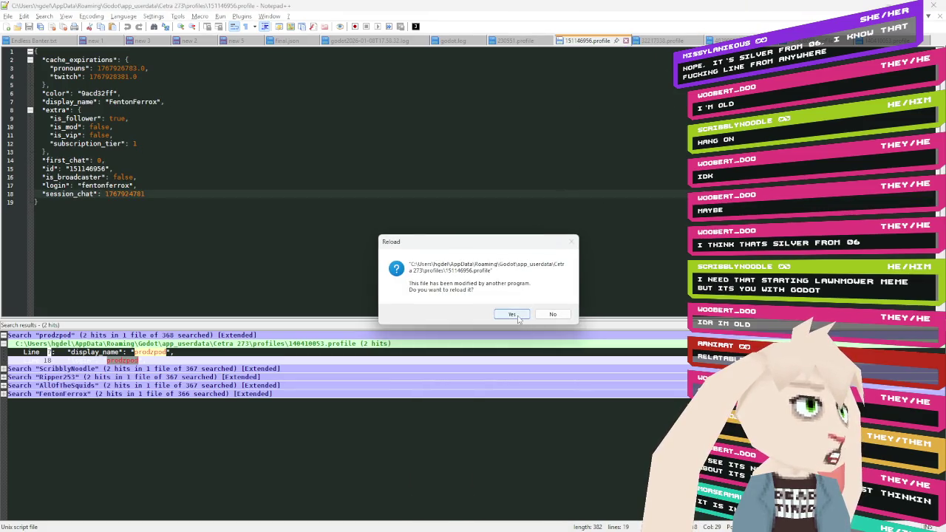
left_click(517, 317)
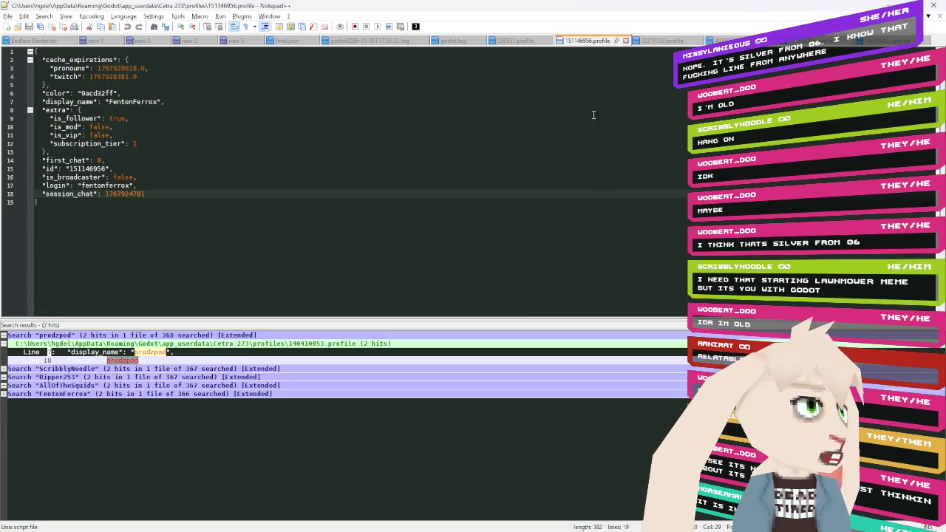
left_click(532, 40)
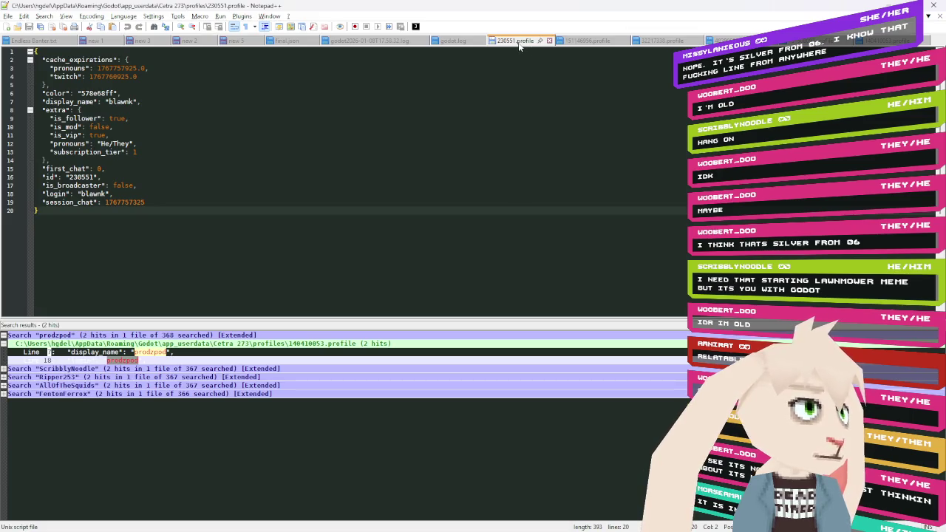
left_click(549, 40)
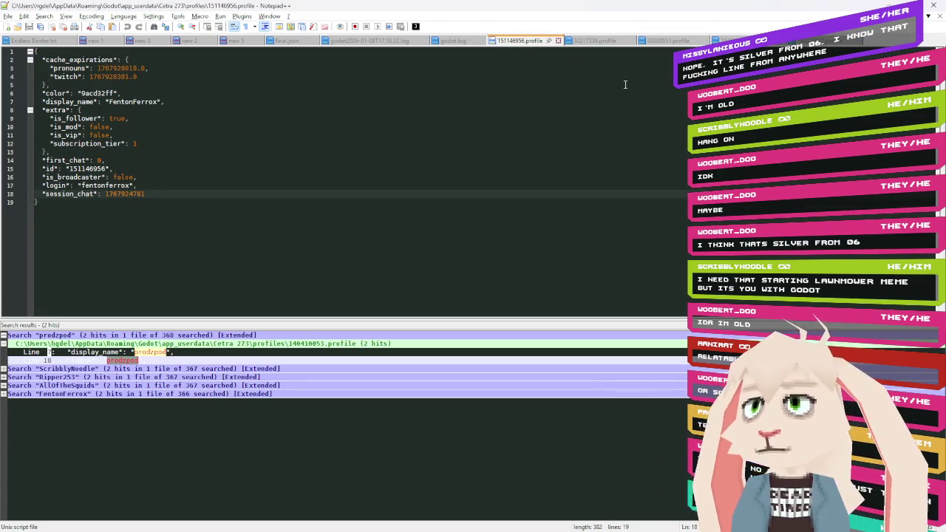
Search all profile files for 'mani' and open that chatter's profile.
key("ctrl+shift+f")
type("m")
type("issylaniou")
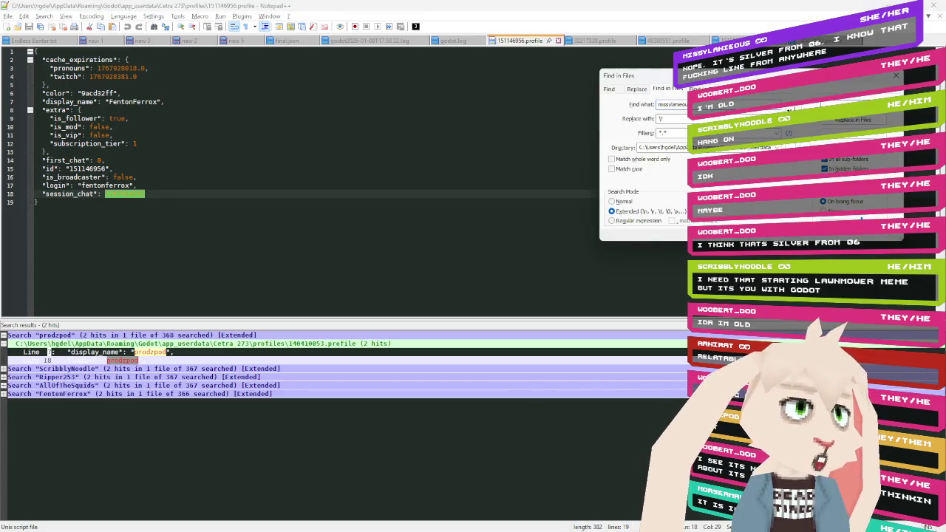
key("Return")
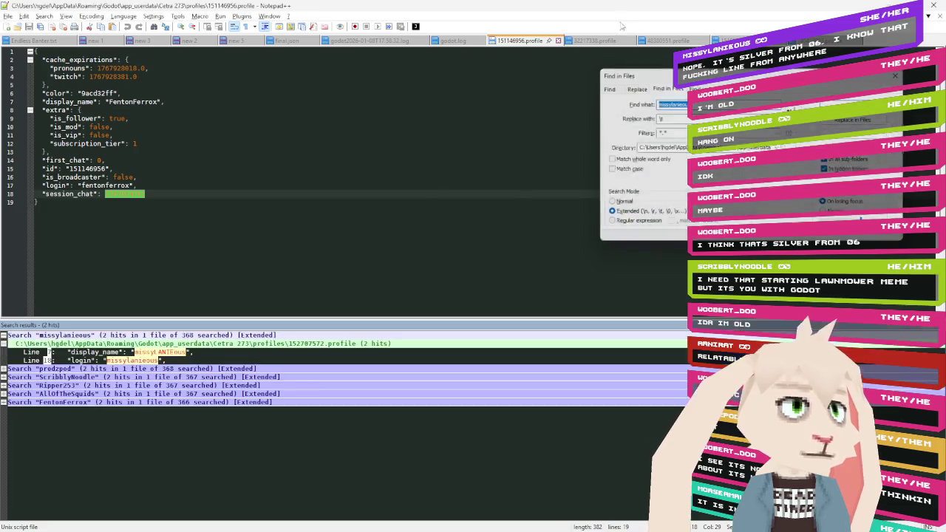
double_click(324, 359)
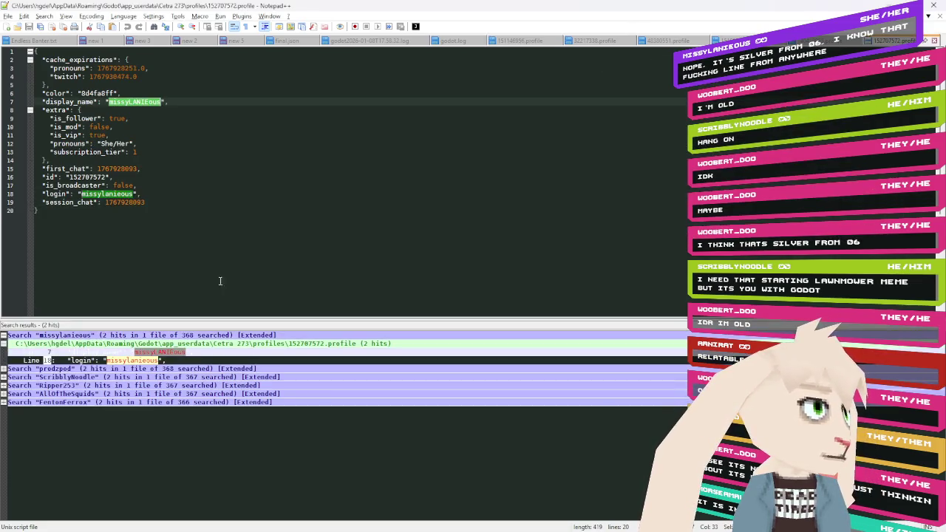
double_click(119, 168)
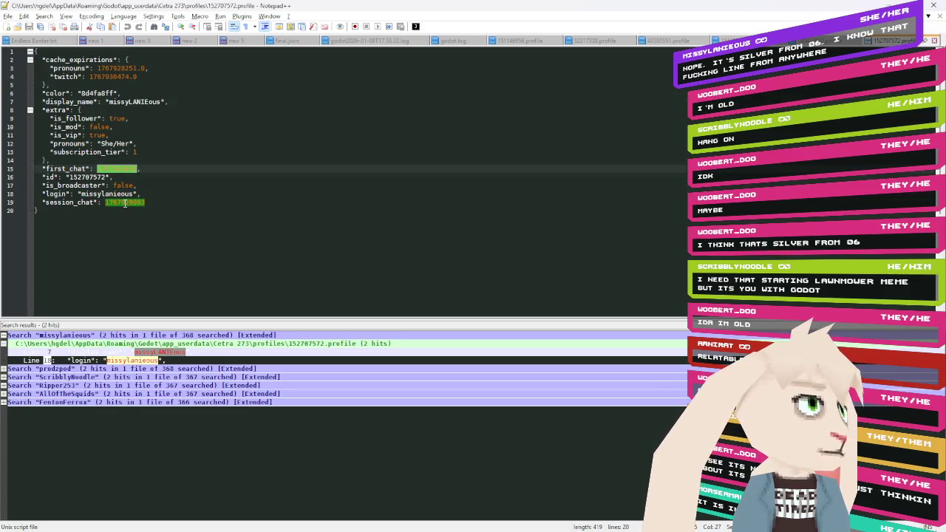
double_click(126, 202)
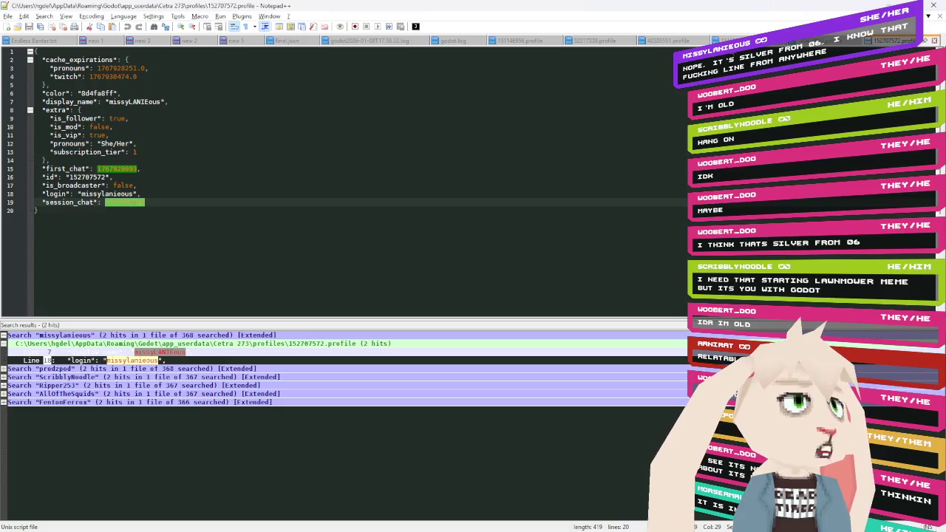
left_click(591, 40)
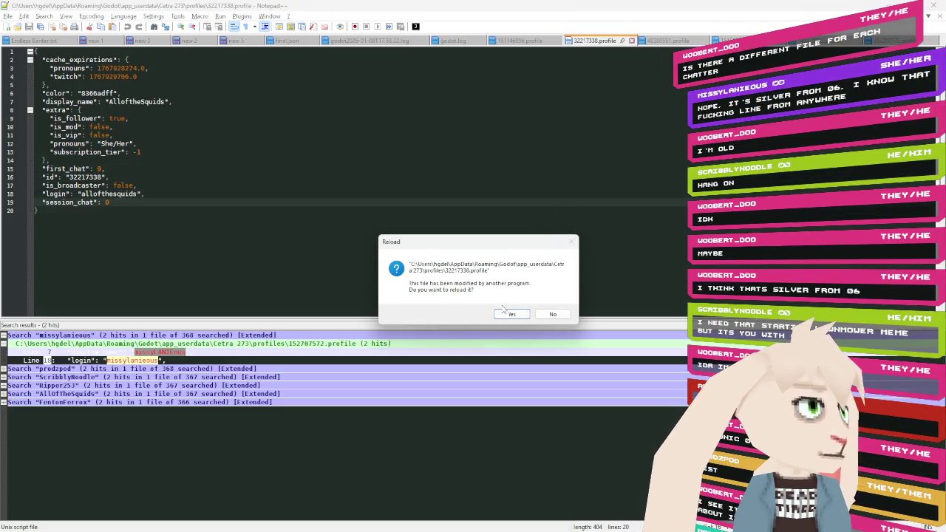
left_click(507, 313)
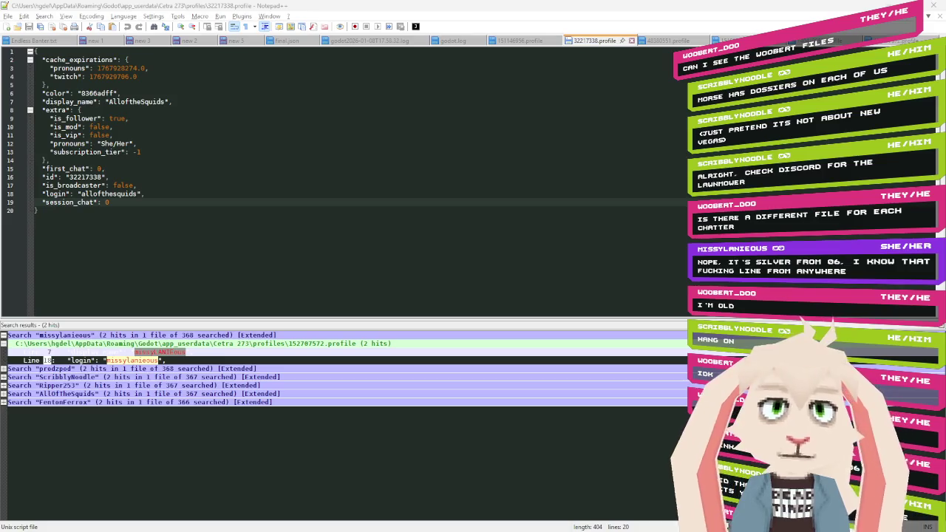
left_click(611, 149)
key("ctrl+shift+f")
type("woobe")
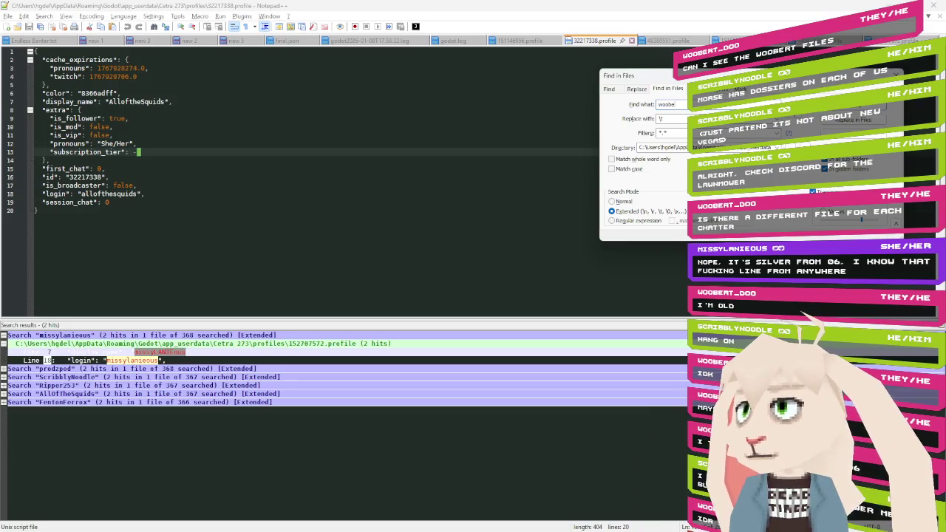
type("rt_doo")
key("Return")
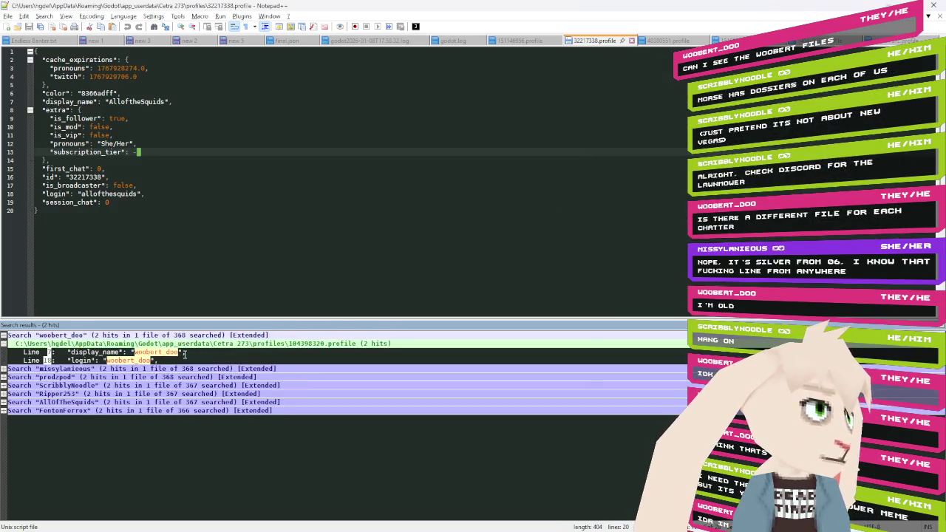
double_click(184, 352)
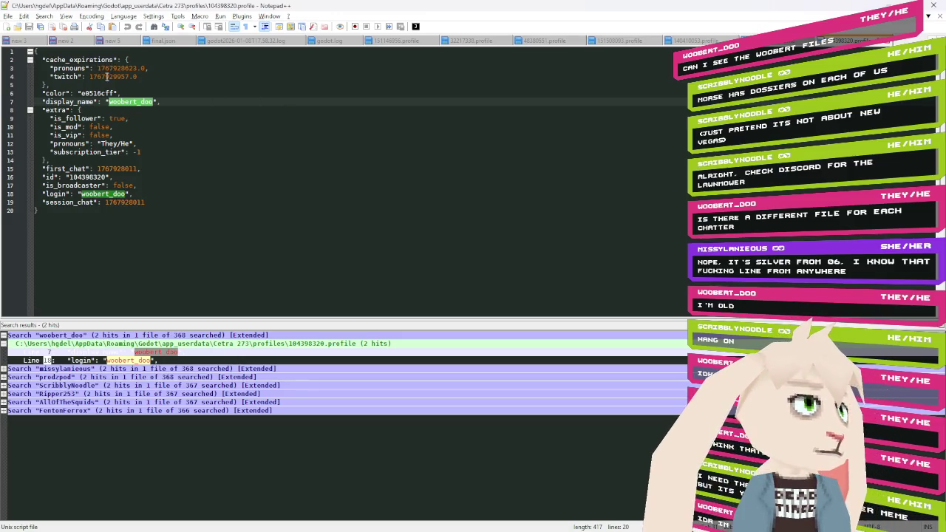
Review its cache expiration, colour, display_name, is_mod and is_vip values.
double_click(107, 77)
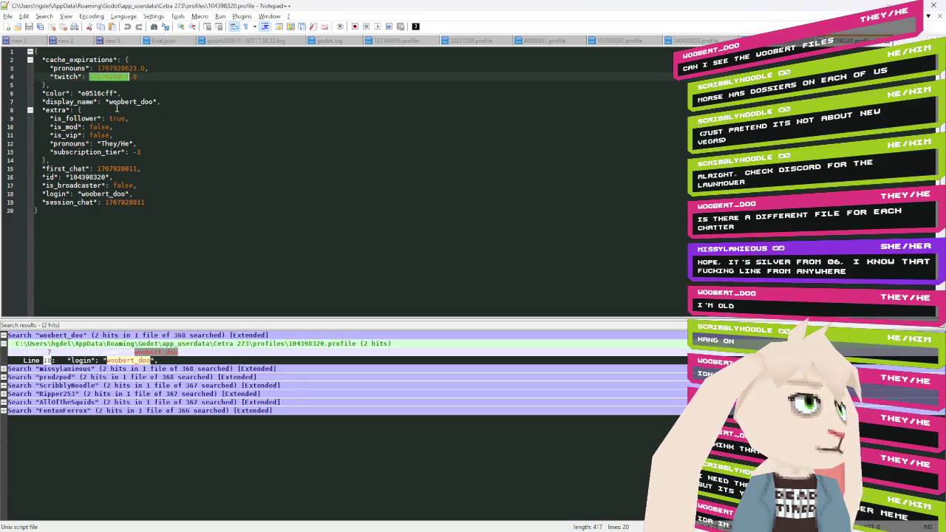
double_click(99, 93)
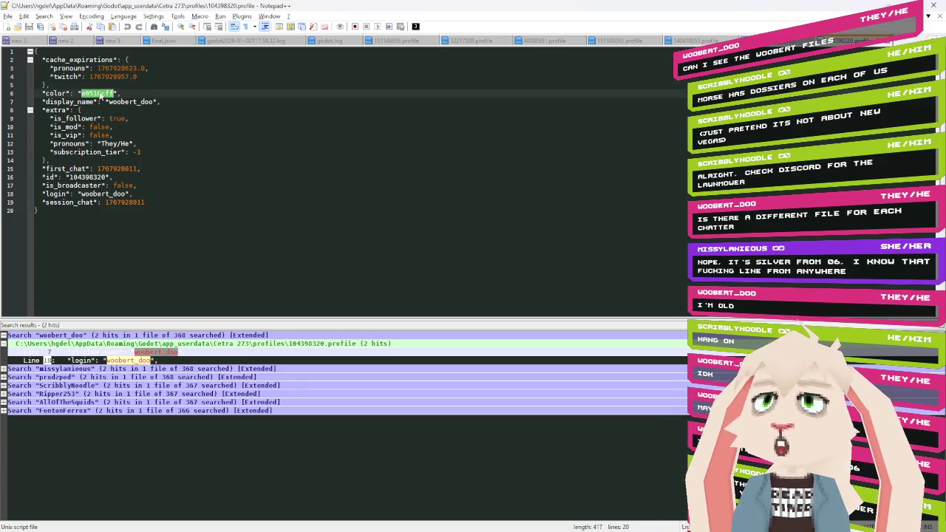
double_click(130, 101)
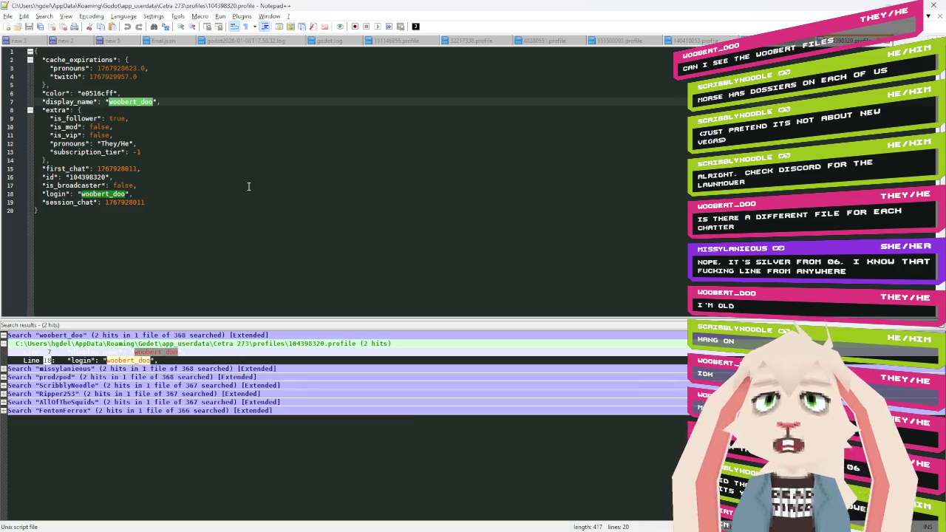
left_click(116, 118)
double_click(99, 127)
double_click(99, 135)
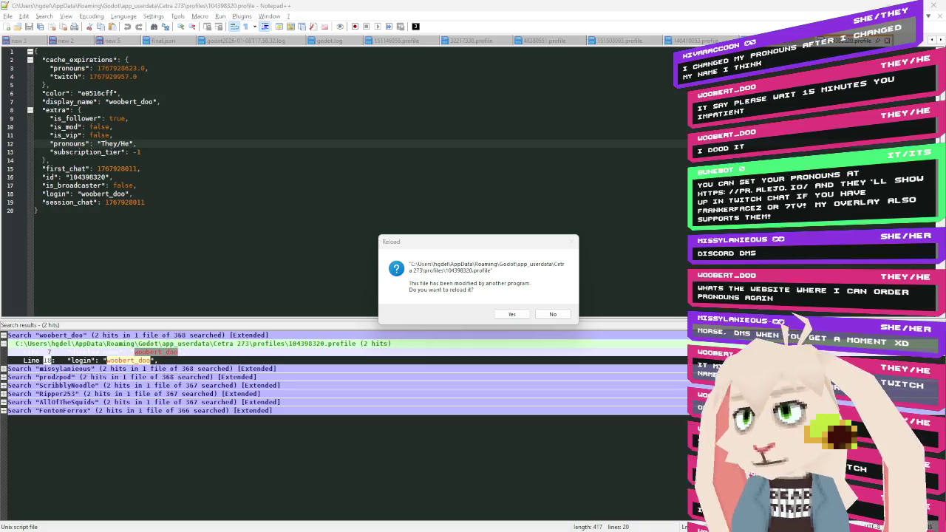
Leave the reload prompt unanswered and switch to Godot's twinge_user.gd script.
key("alt+Tab")
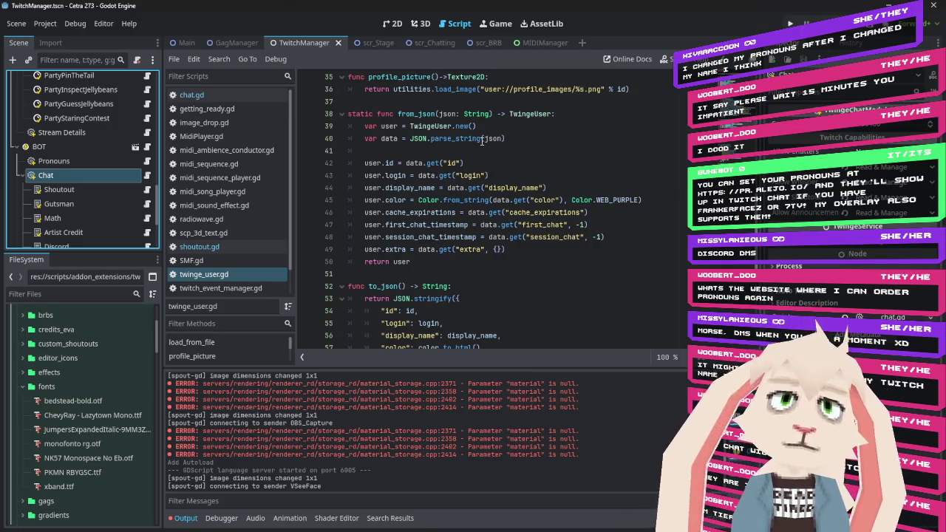
Scroll twinge_user.gd to the static from_json function on line 38 and select its name.
mouse_move(482, 141)
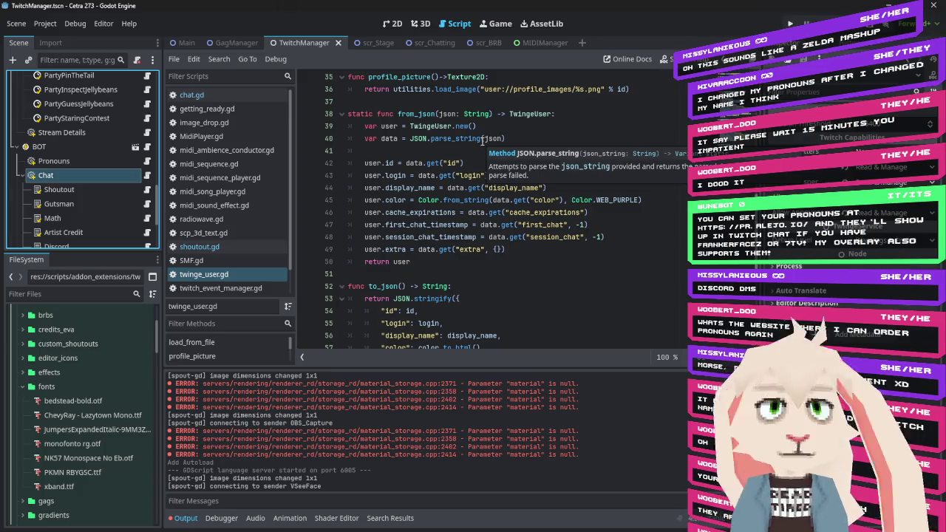
scroll(620, 183, "down", 3)
scroll(620, 184, "down", 3)
scroll(561, 236, "up", 7)
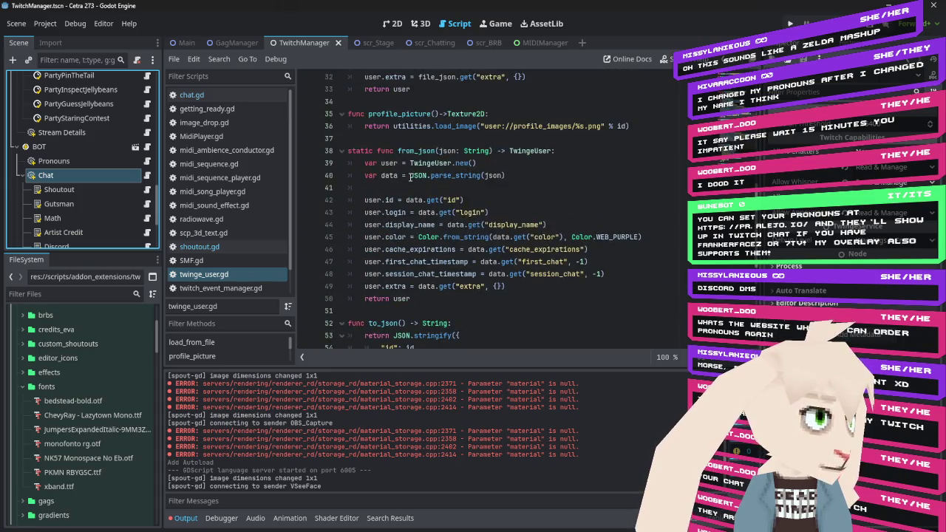
scroll(554, 249, "down", 6)
scroll(578, 264, "down", 1)
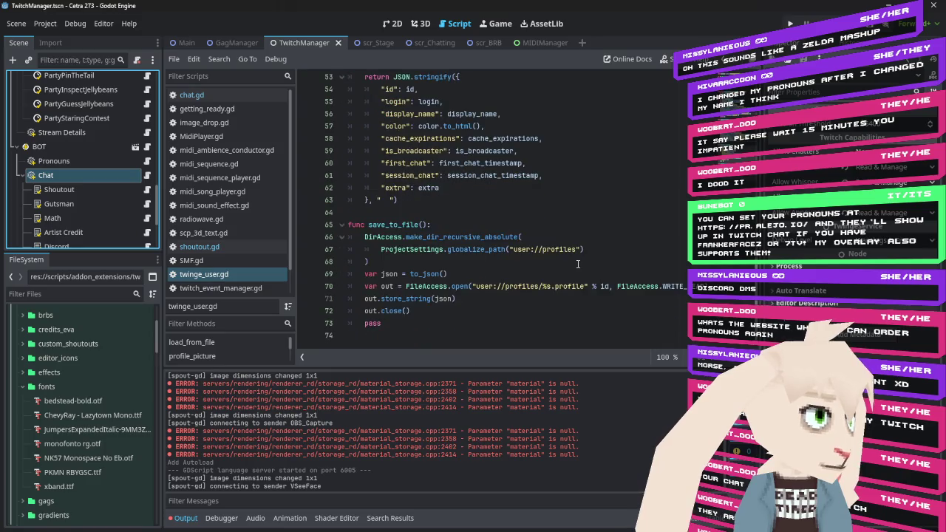
scroll(577, 264, "up", 1)
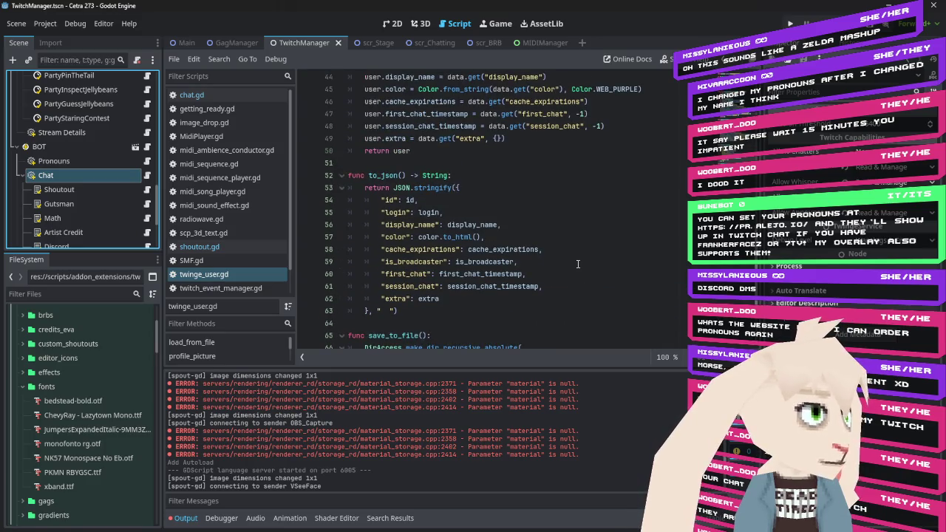
scroll(578, 264, "up", 4)
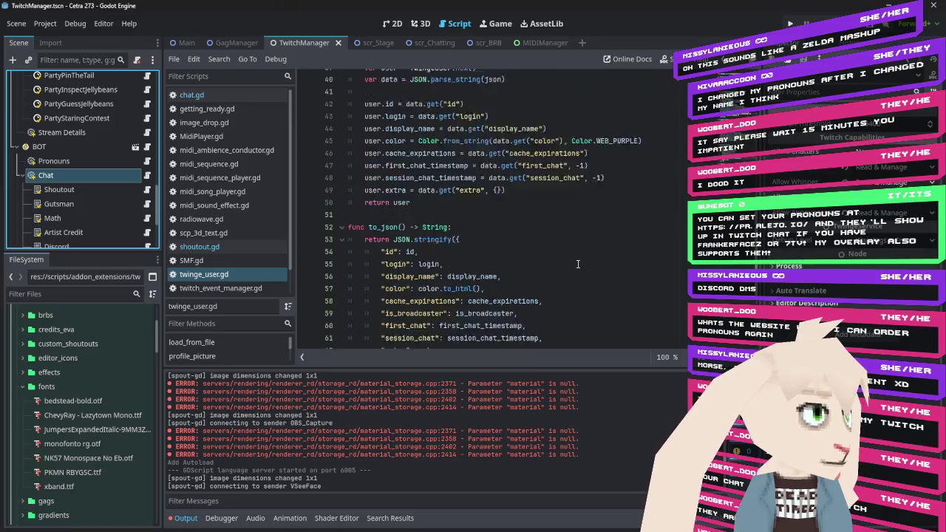
scroll(578, 264, "up", 4)
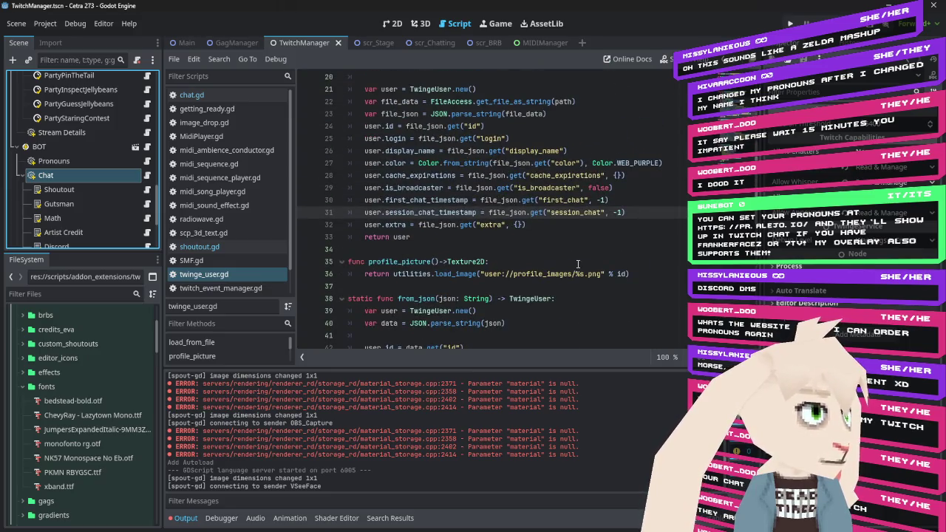
scroll(578, 264, "up", 4)
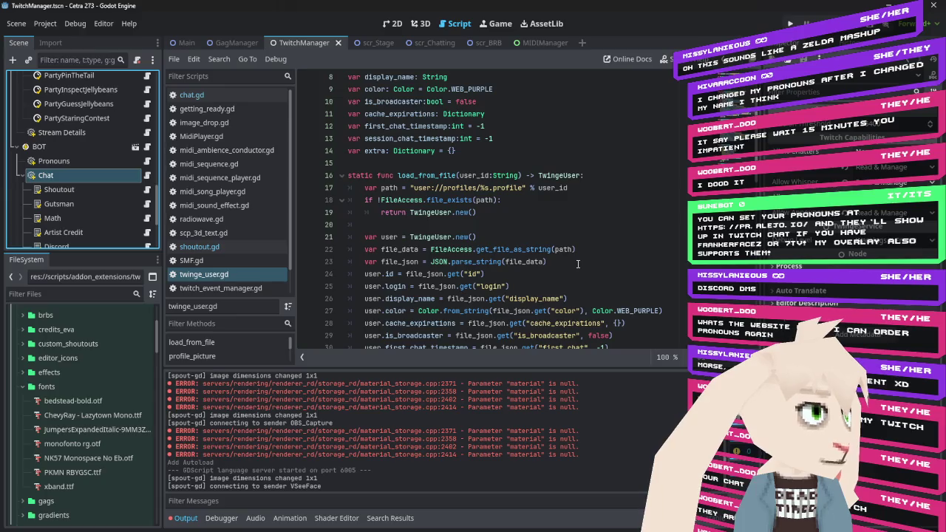
scroll(577, 263, "up", 3)
scroll(578, 263, "down", 7)
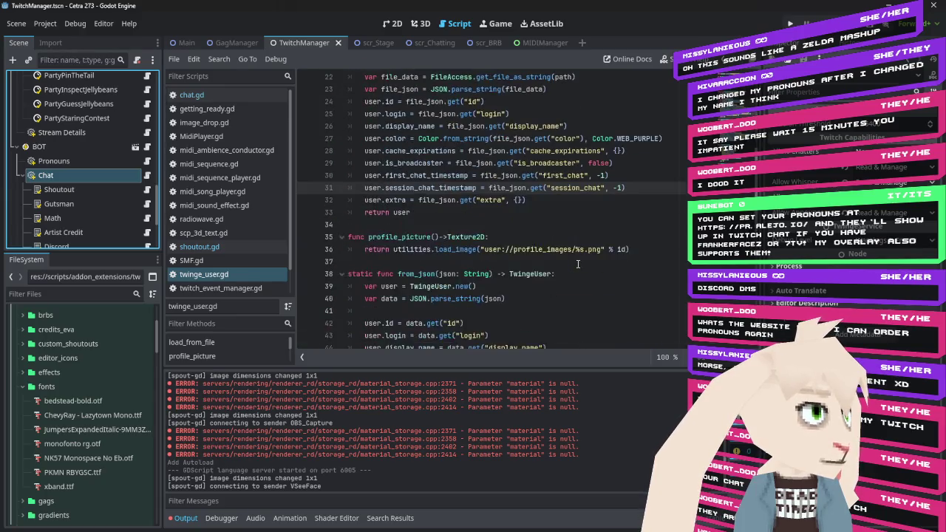
scroll(578, 264, "up", 1)
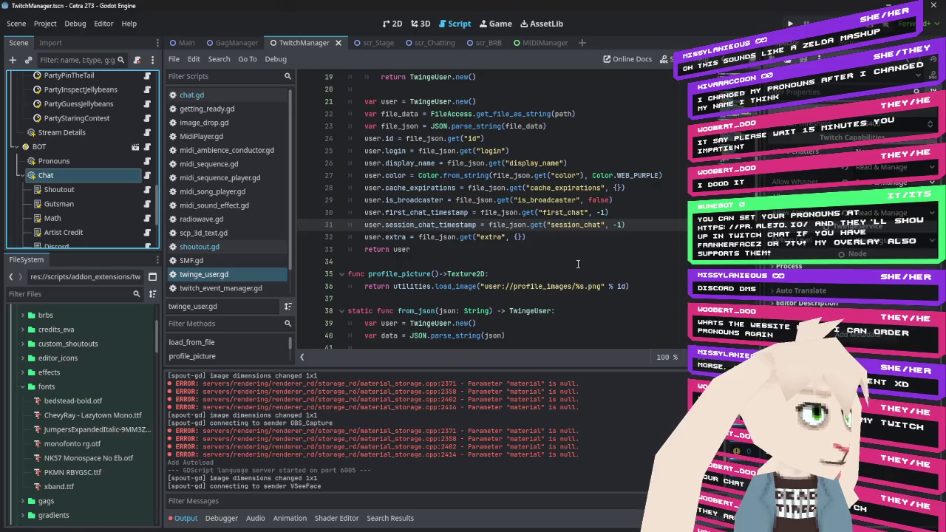
scroll(577, 264, "down", 4)
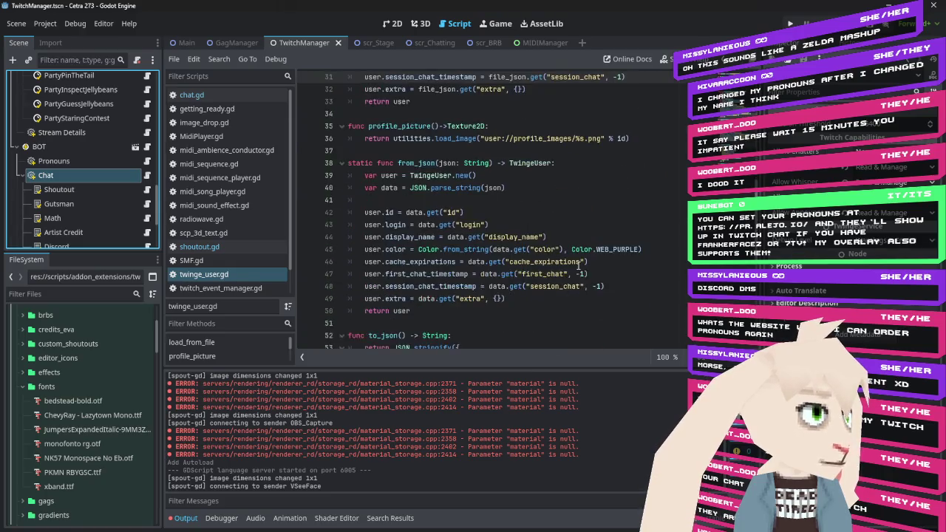
double_click(416, 162)
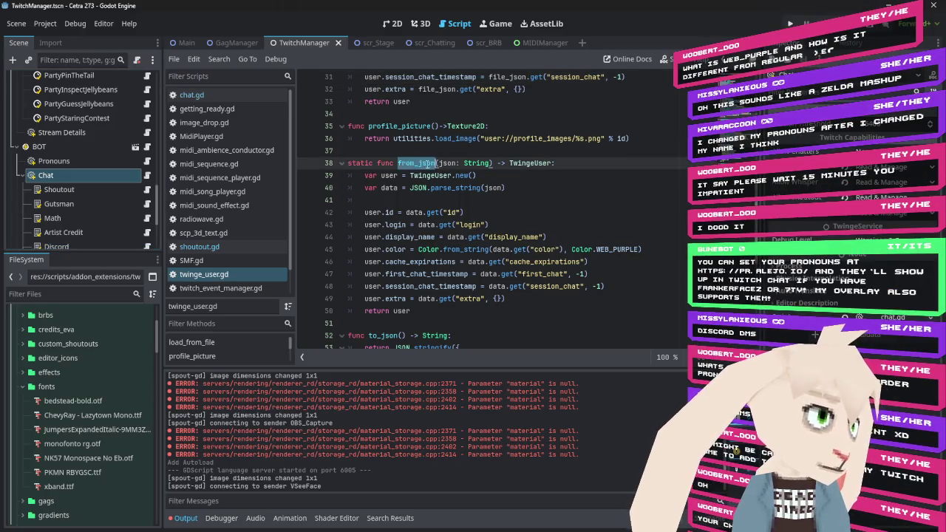
Search the whole project for from_json and collapse the tmi.gd and user_state.gd groups.
key("ctrl+shift+f")
left_click(471, 317)
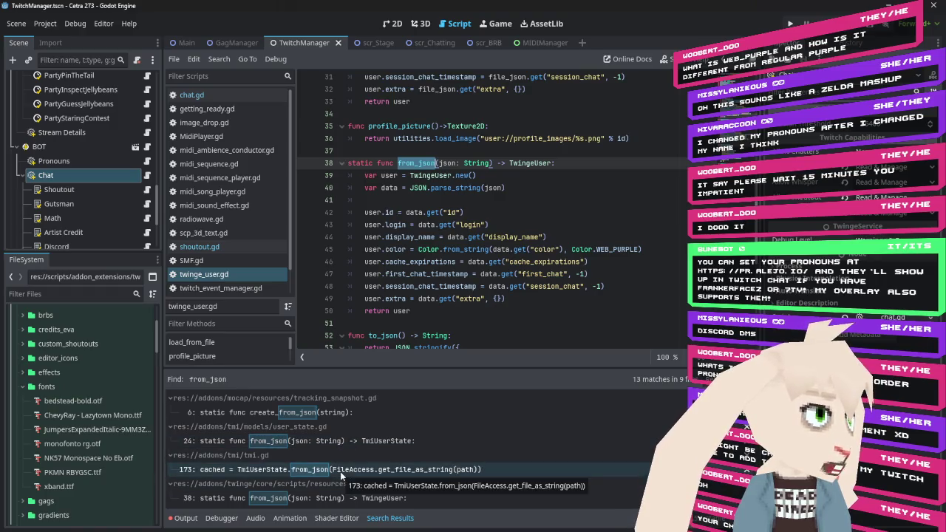
left_click(170, 455)
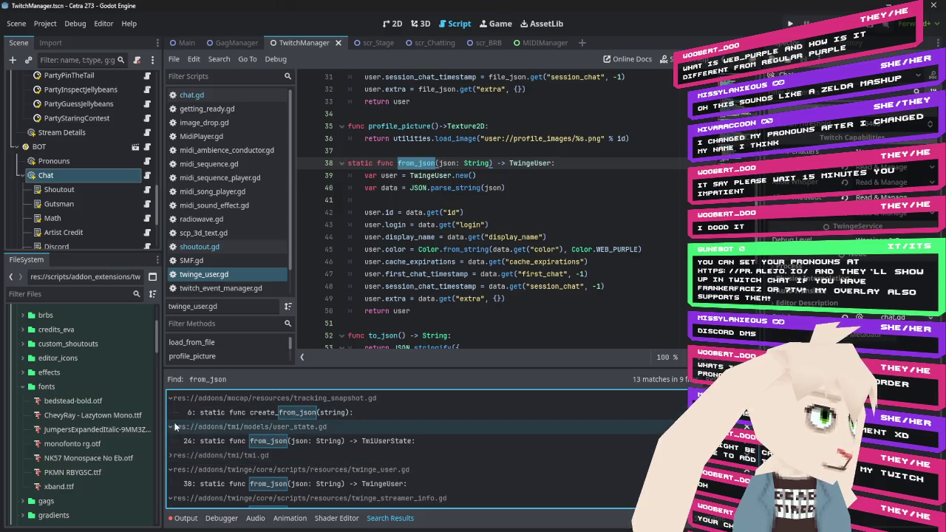
left_click(169, 426)
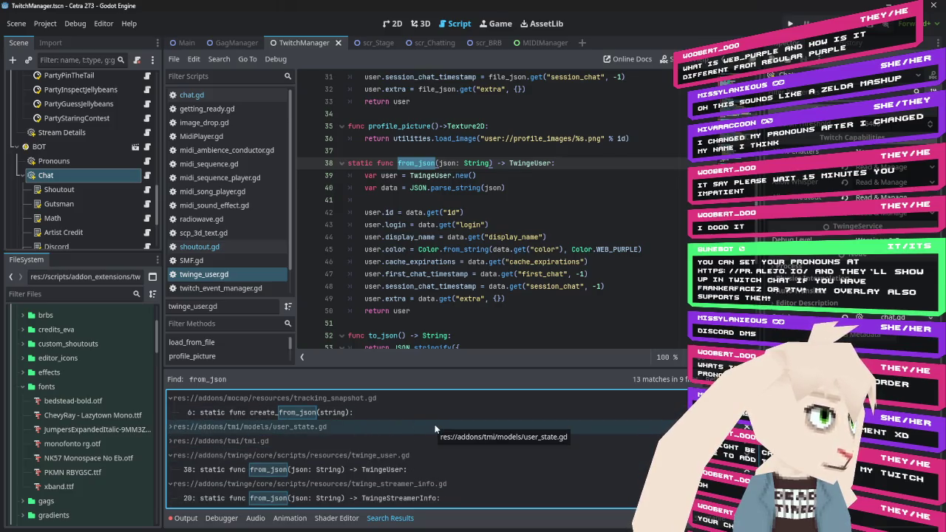
Browse the 13 from_json matches, then select WEB_PURPLE on line 45.
scroll(434, 425, "down", 1)
scroll(518, 447, "down", 1)
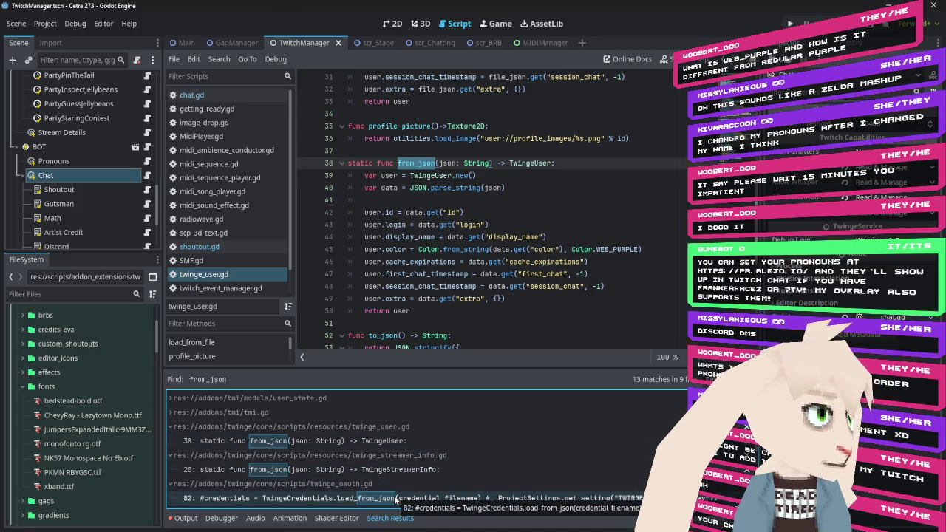
scroll(464, 458, "down", 3)
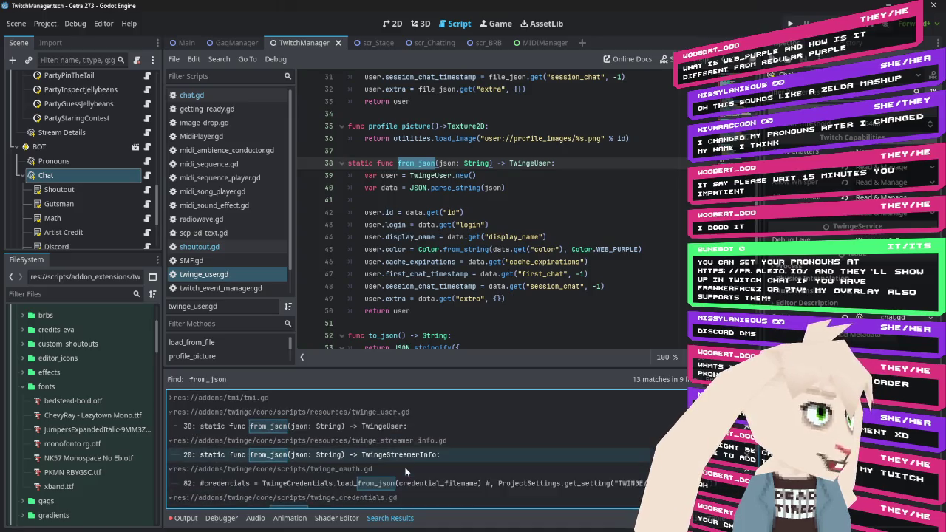
scroll(465, 471, "down", 3)
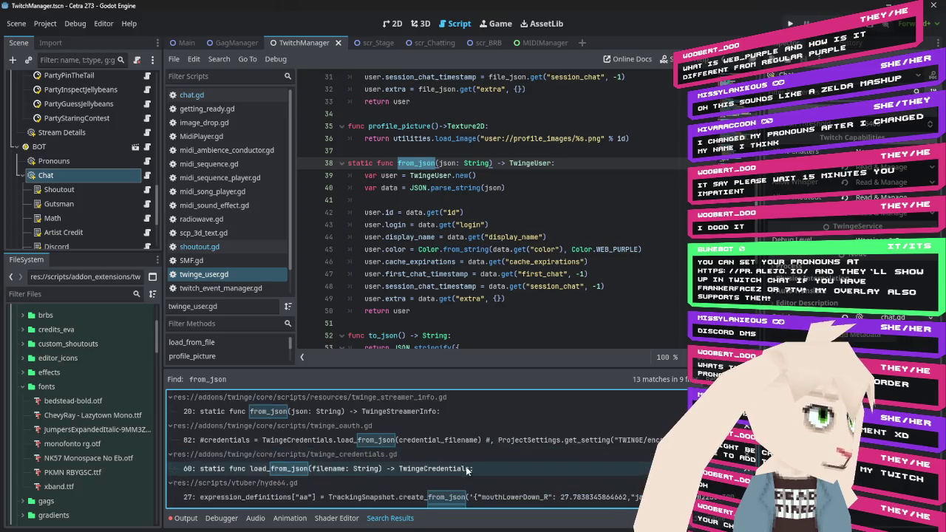
scroll(466, 469, "down", 1)
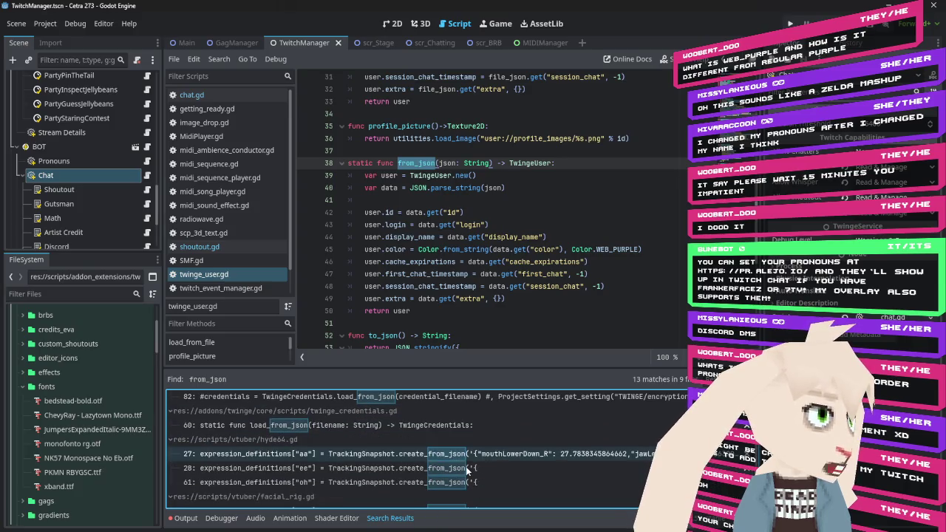
scroll(466, 466, "down", 2)
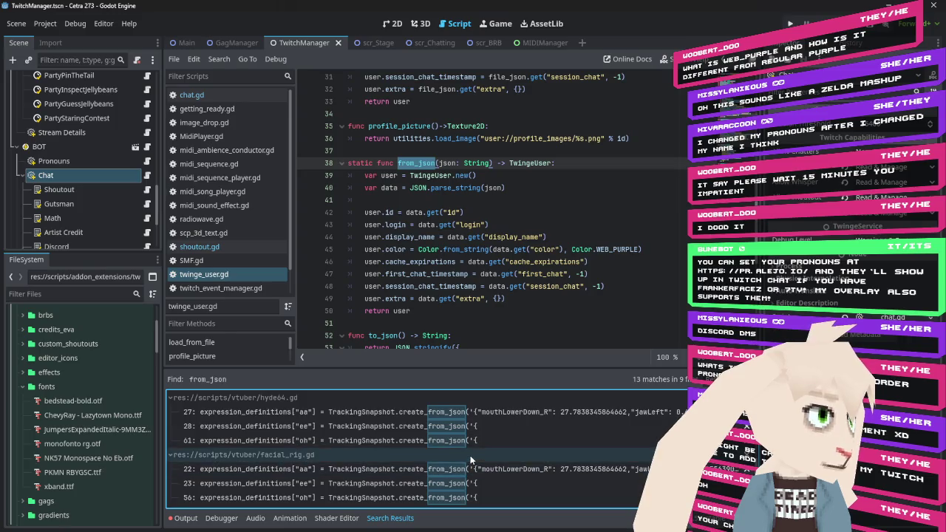
scroll(470, 456, "up", 4)
scroll(470, 455, "up", 3)
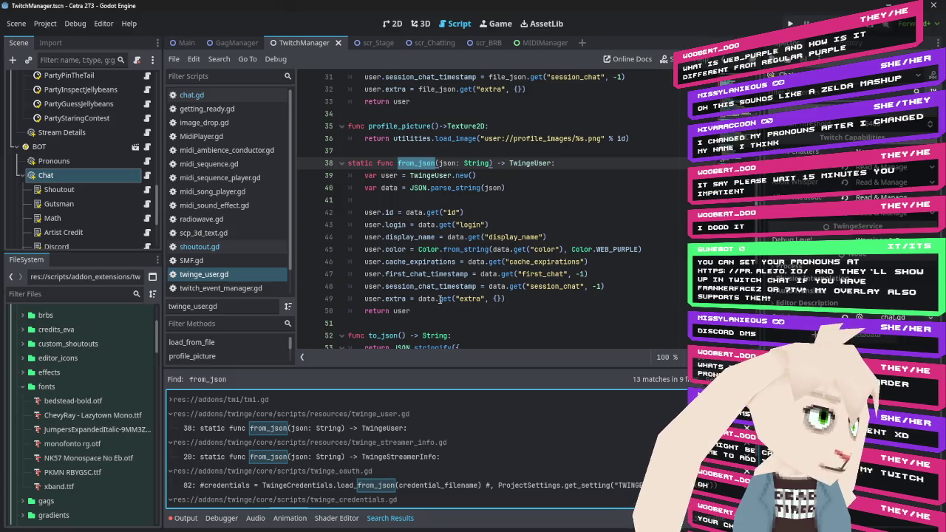
scroll(461, 442, "up", 3)
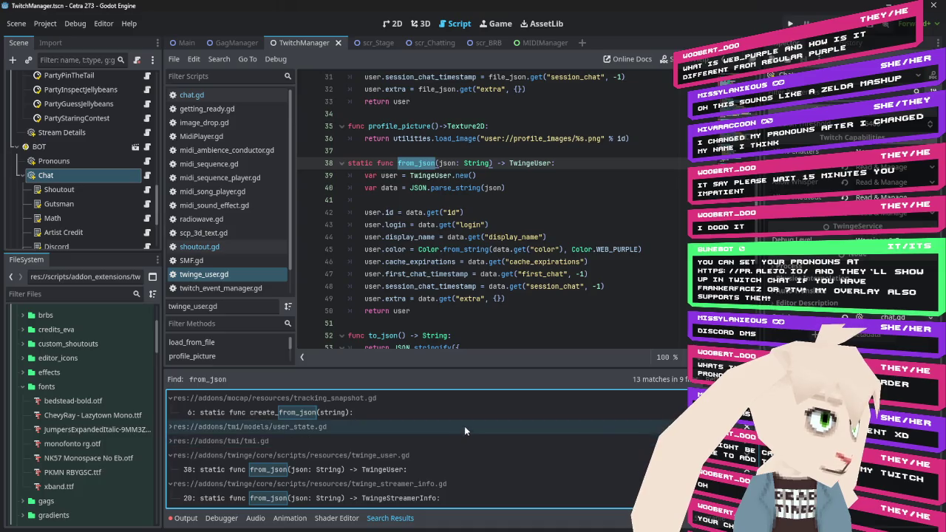
scroll(464, 426, "down", 2)
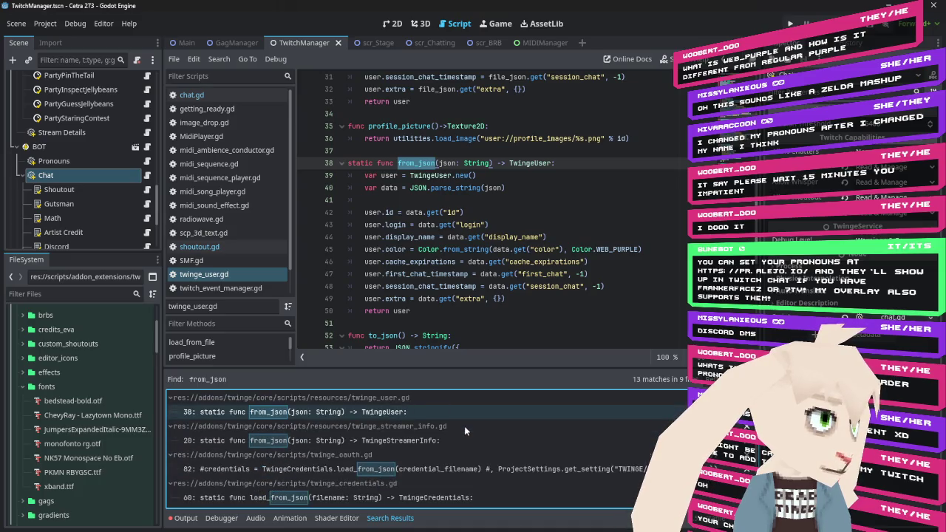
scroll(464, 426, "down", 5)
scroll(464, 428, "up", 6)
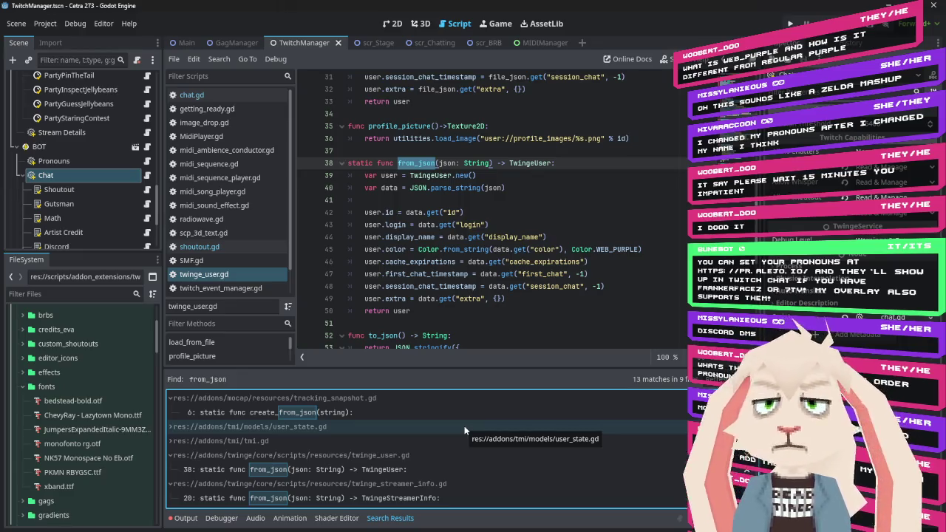
double_click(619, 252)
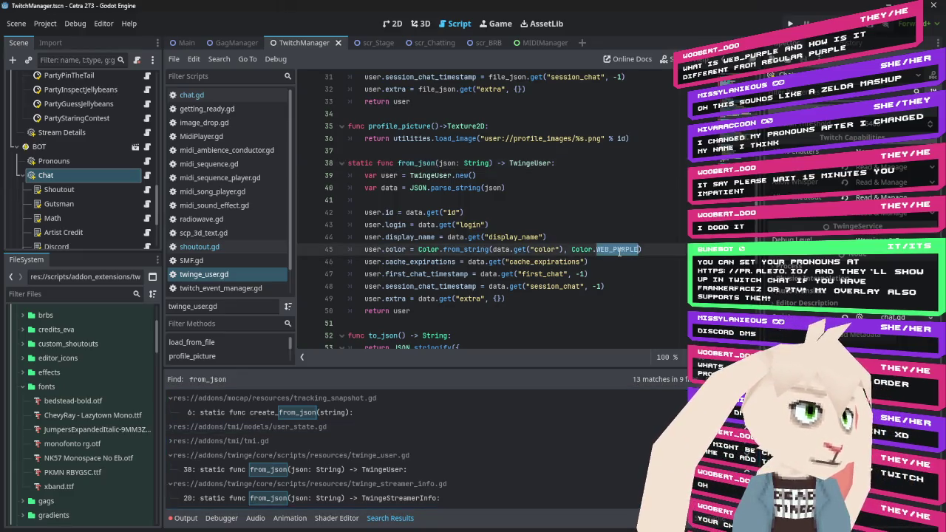
Change line 45's from_json fallback colour to Color.REBECCA_PURPLE, then select it for reuse.
type("PUR")
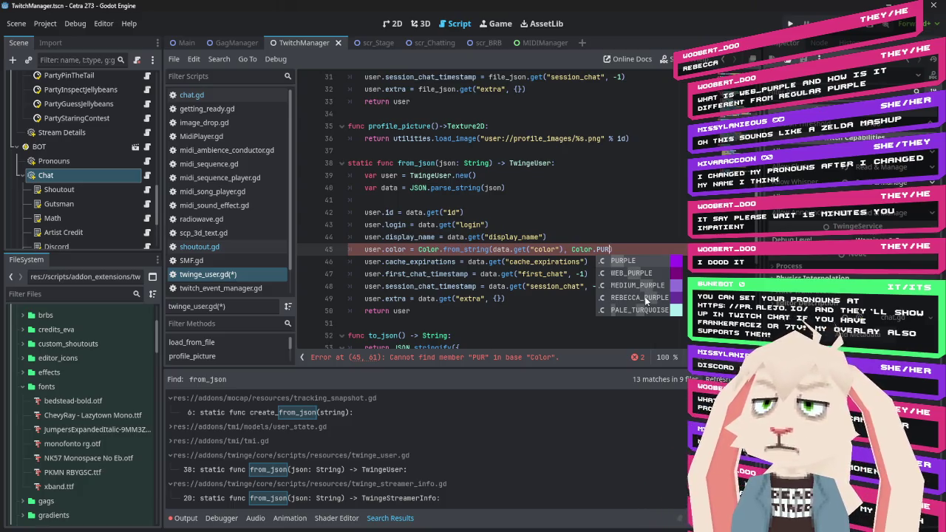
left_click(645, 297)
key("Return")
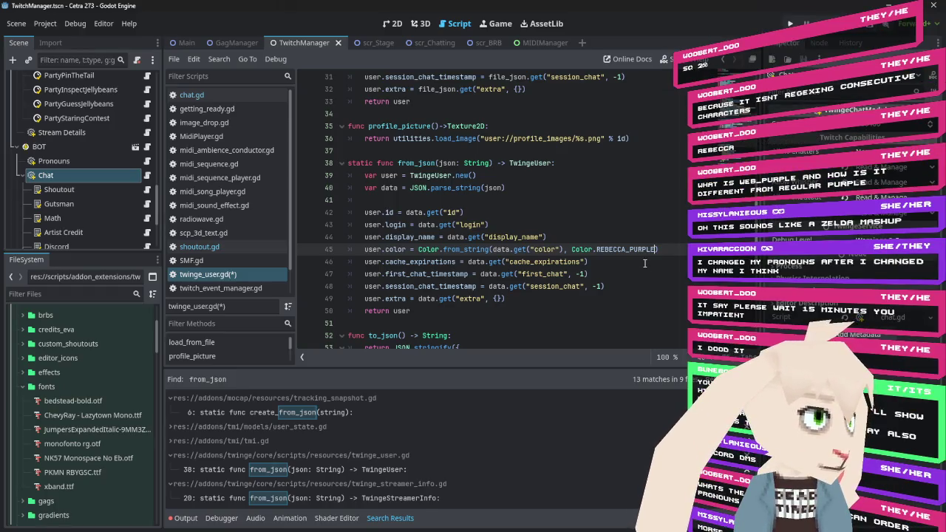
scroll(645, 263, "up", 5)
scroll(645, 263, "down", 5)
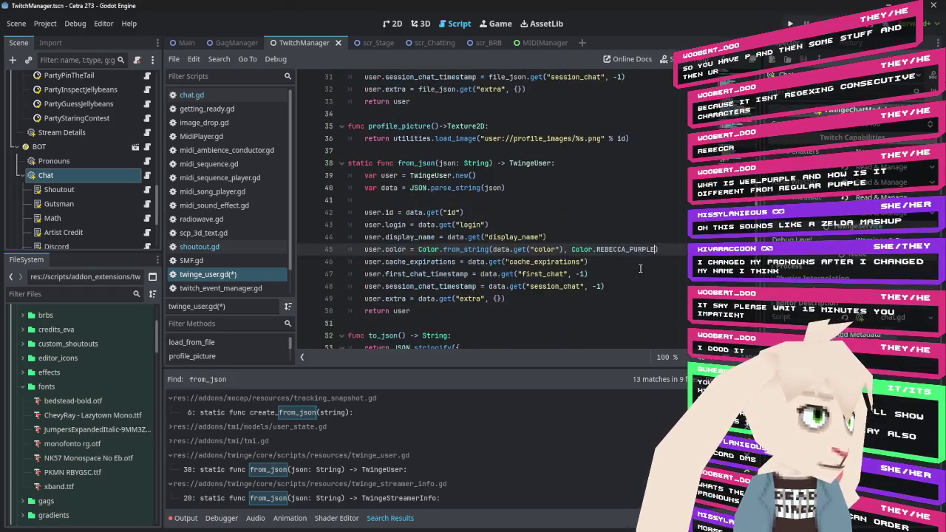
double_click(643, 249)
key("ctrl+c")
scroll(644, 219, "up", 7)
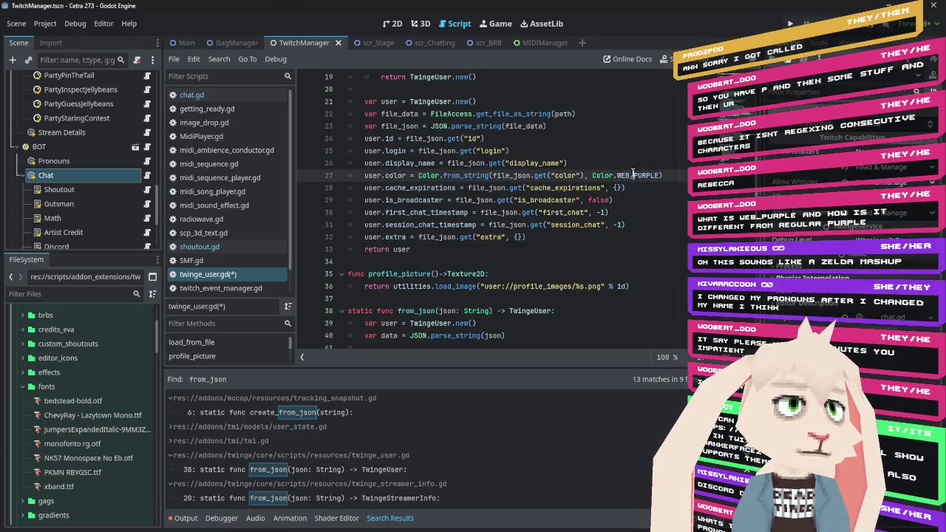
Paste REBECCA_PURPLE over the WEB_PURPLE fallback on line 27, then switch to the browser.
scroll(619, 220, "up", 3)
double_click(472, 175)
key("ctrl+v")
scroll(594, 198, "down", 12)
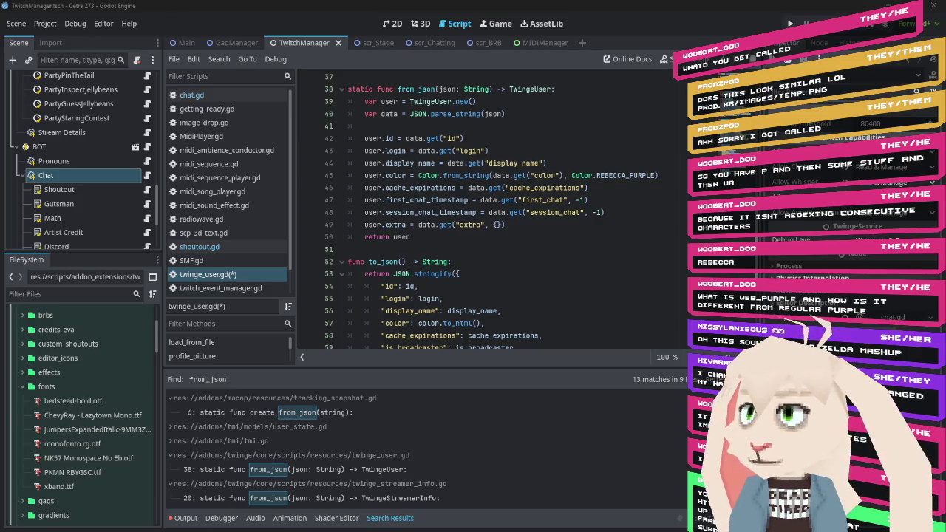
key("alt+Tab")
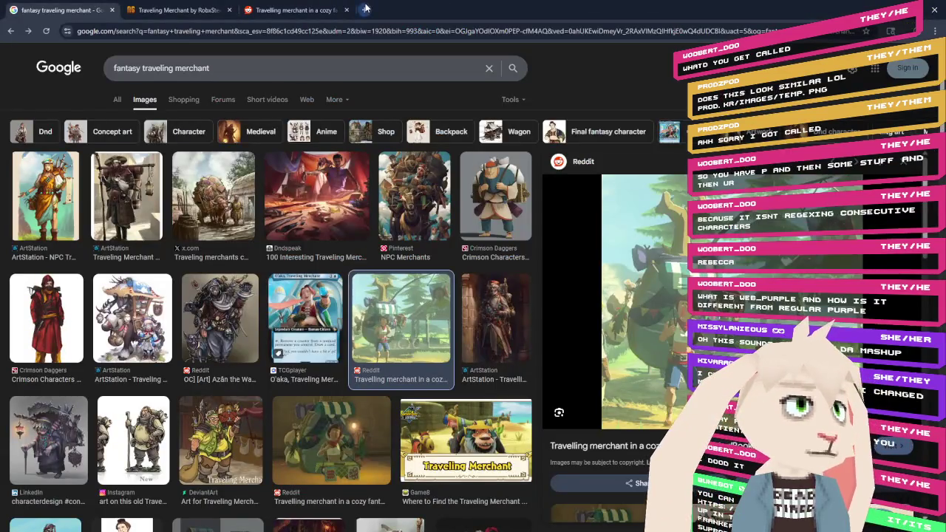
Load prod.kr/images/temp.png in a new Chrome tab, then return to Godot.
left_click(367, 10)
type("prod.kr/images/temp.png")
key("Return")
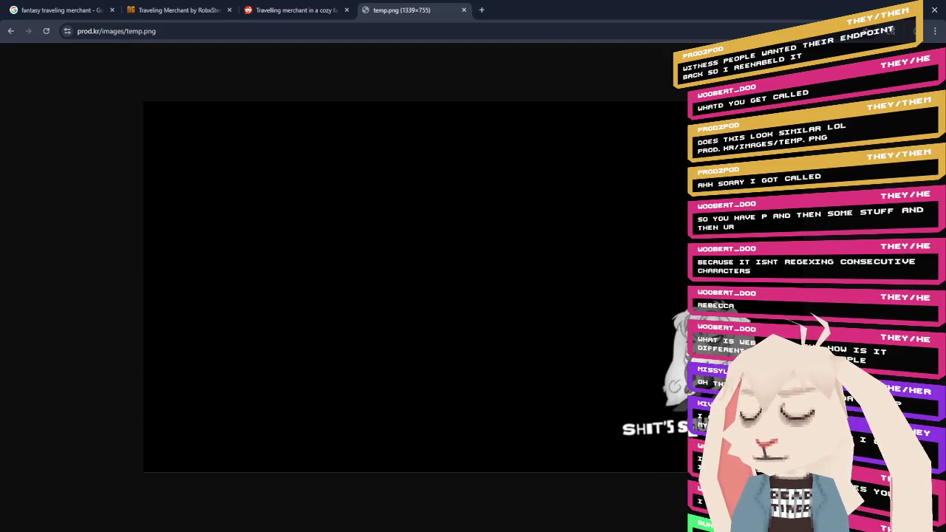
key("alt+Tab")
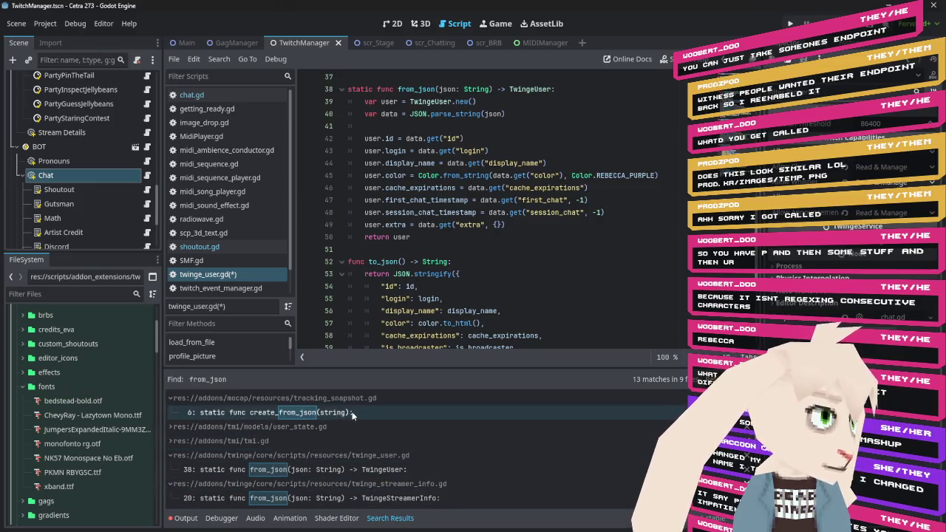
Collapse the tracking_snapshot.gd results group and look through the remaining from_json matches.
left_click(316, 399)
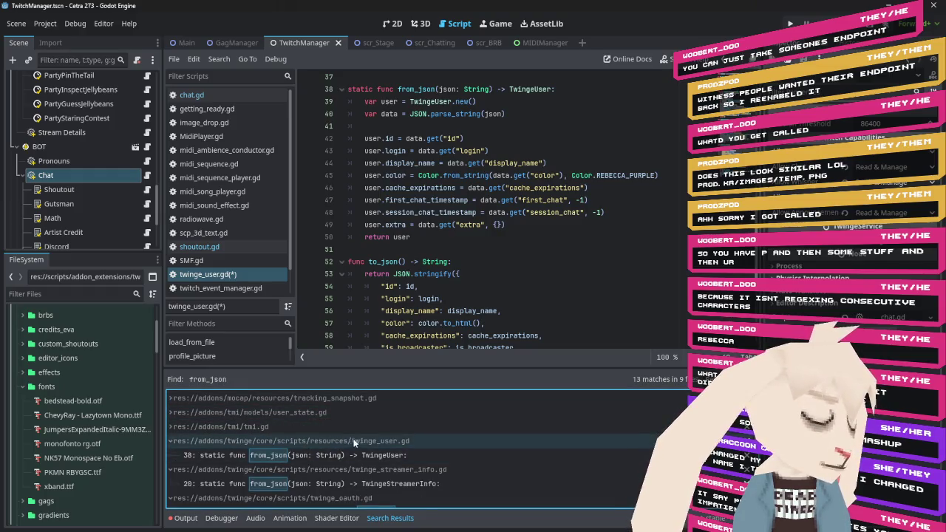
scroll(288, 458, "down", 2)
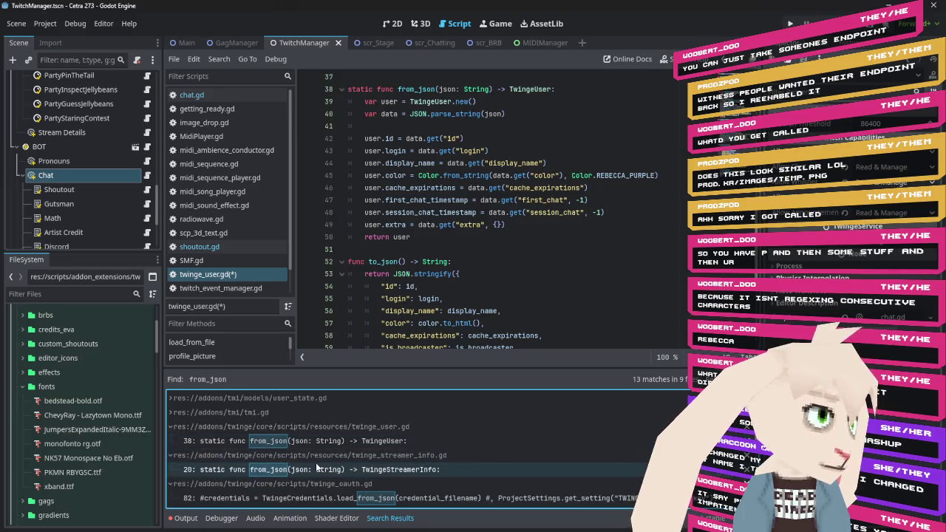
scroll(407, 440, "down", 2)
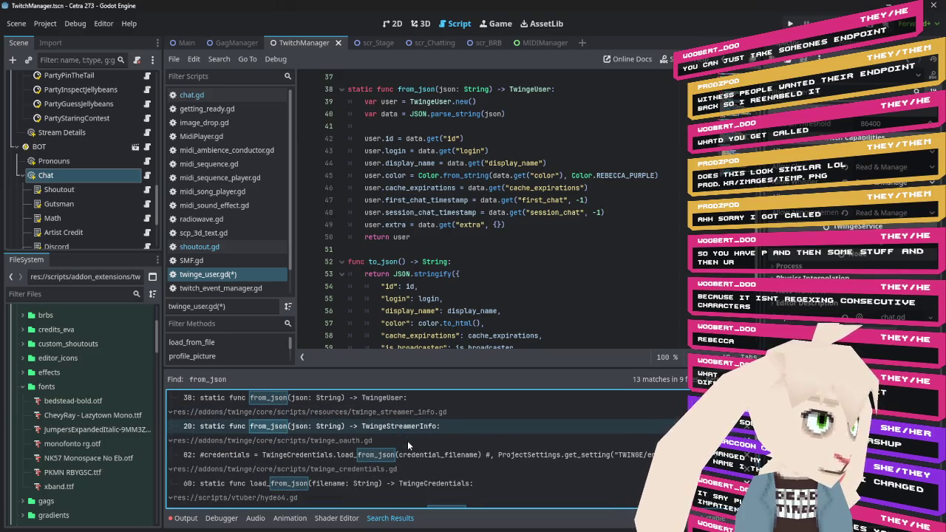
scroll(407, 441, "down", 2)
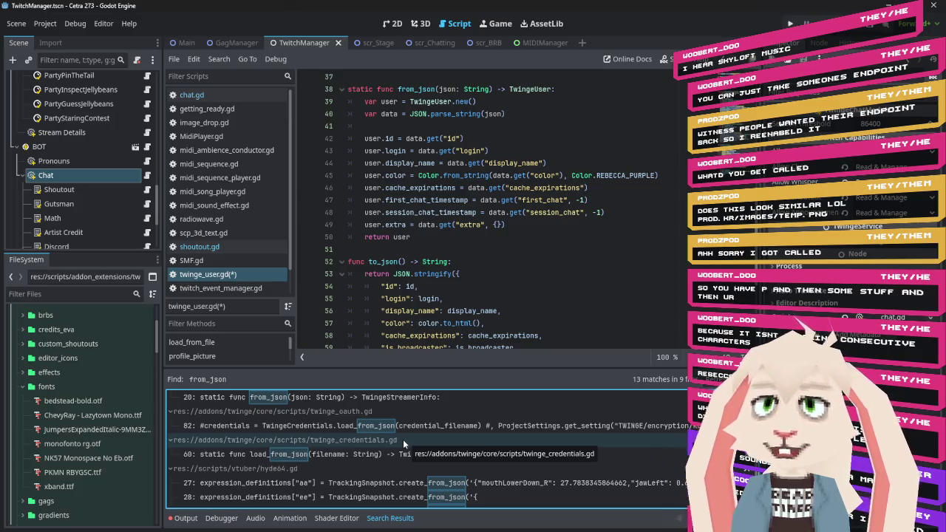
scroll(403, 438, "down", 2)
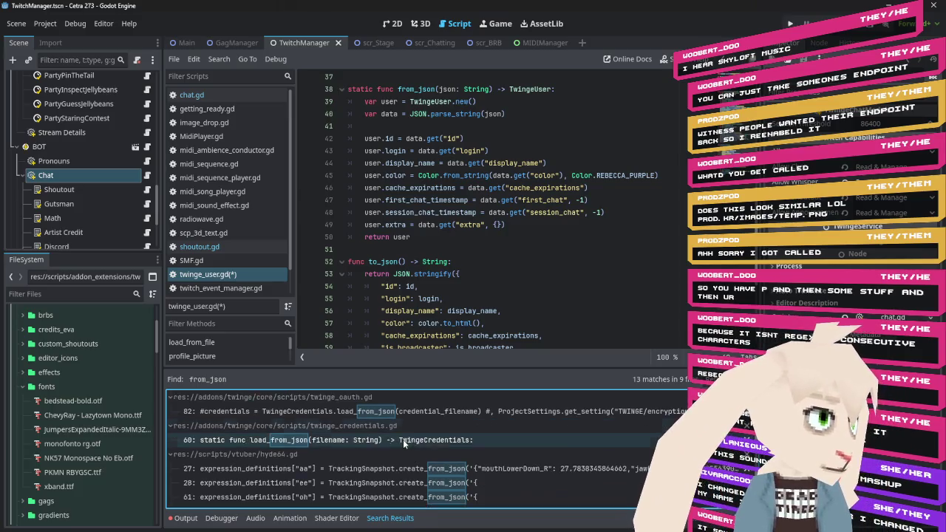
scroll(471, 457, "down", 1)
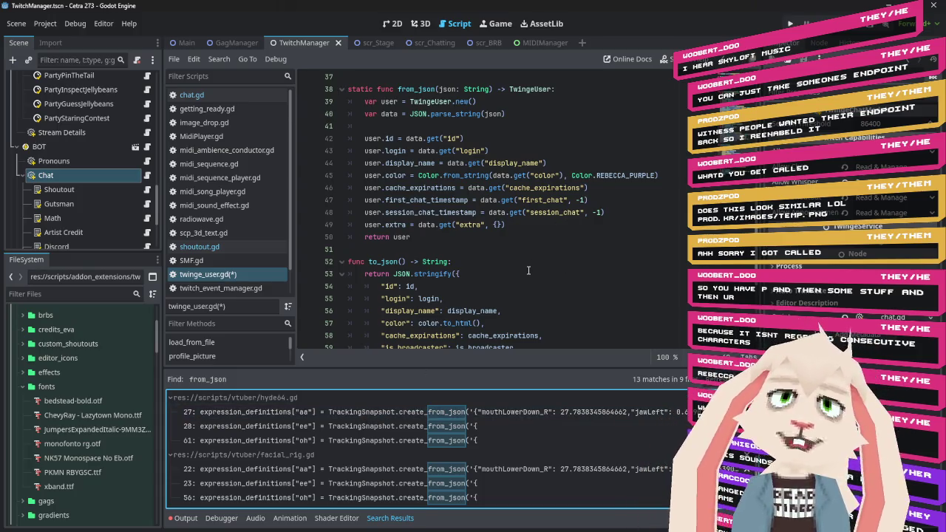
scroll(510, 300, "down", 2)
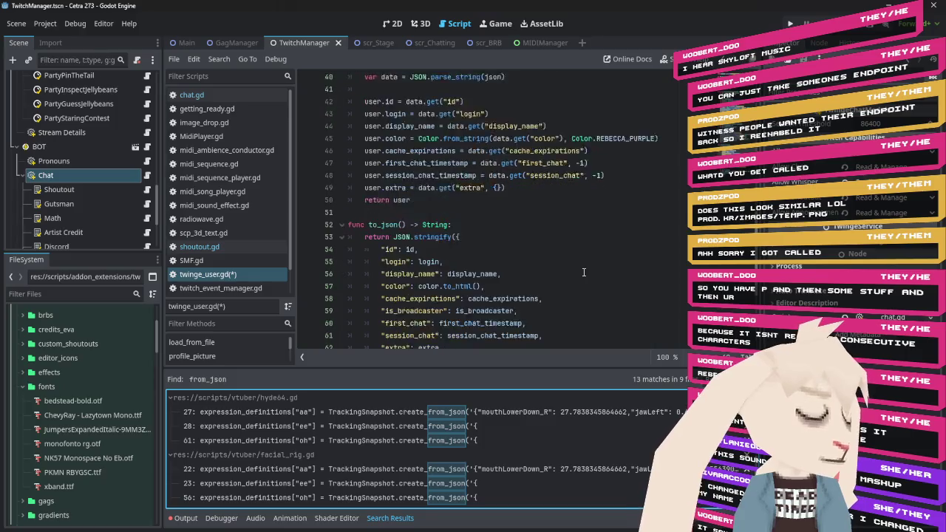
Delete the static from_json function (lines 37–50) from twinge_user.gd and review load_from_file.
scroll(450, 250, "up", 3)
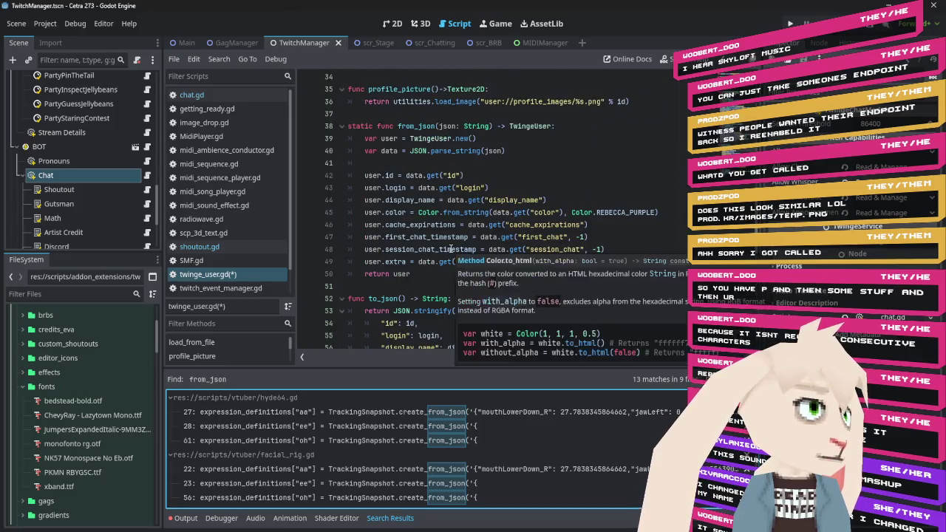
mouse_move(414, 274)
left_mouse_down()
mouse_move(355, 235)
mouse_move(301, 125)
left_mouse_up()
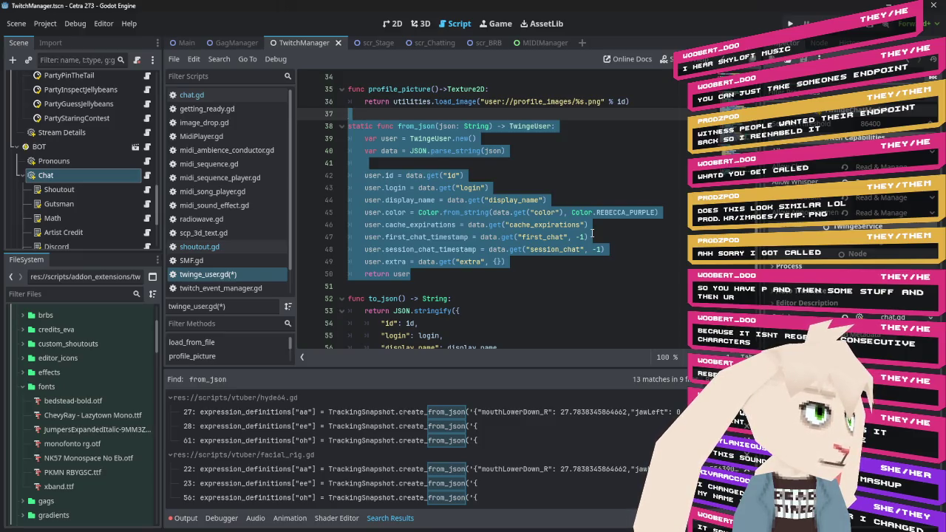
key("BackSpace")
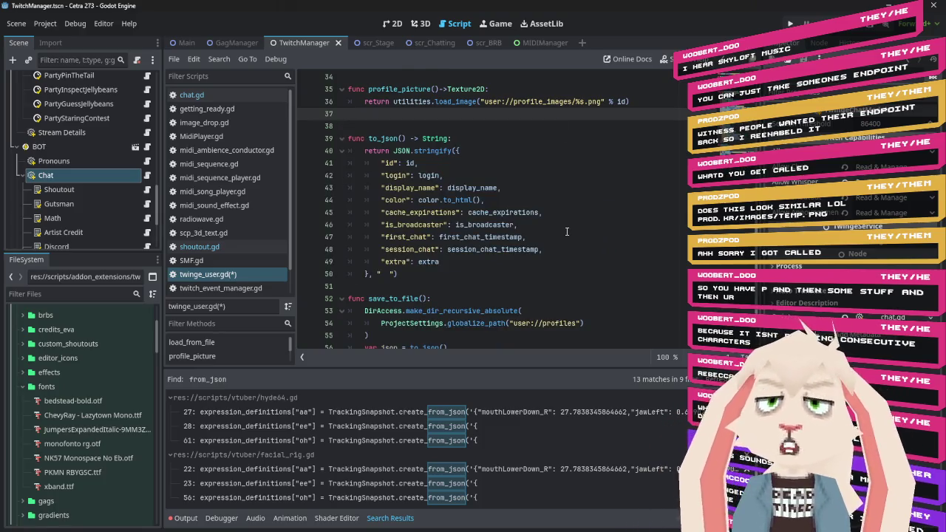
scroll(581, 214, "up", 1)
scroll(581, 214, "up", 3)
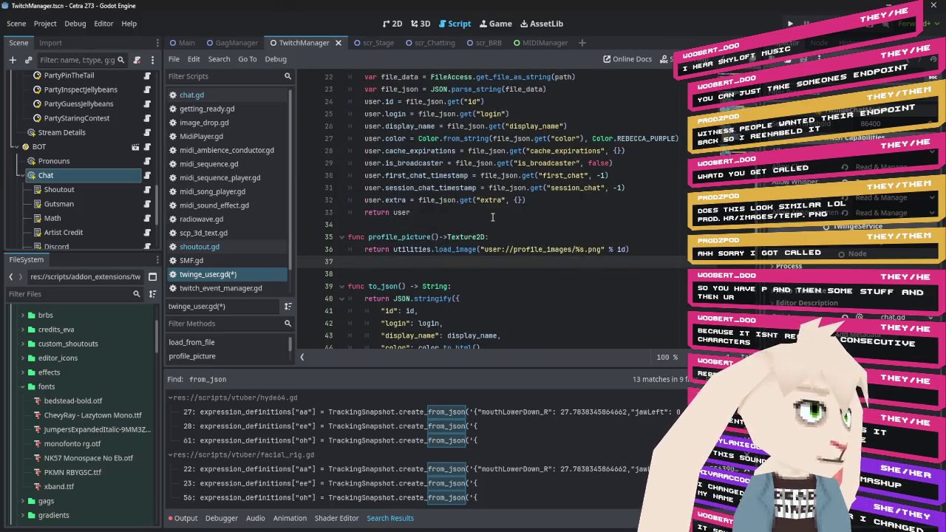
scroll(492, 216, "up", 1)
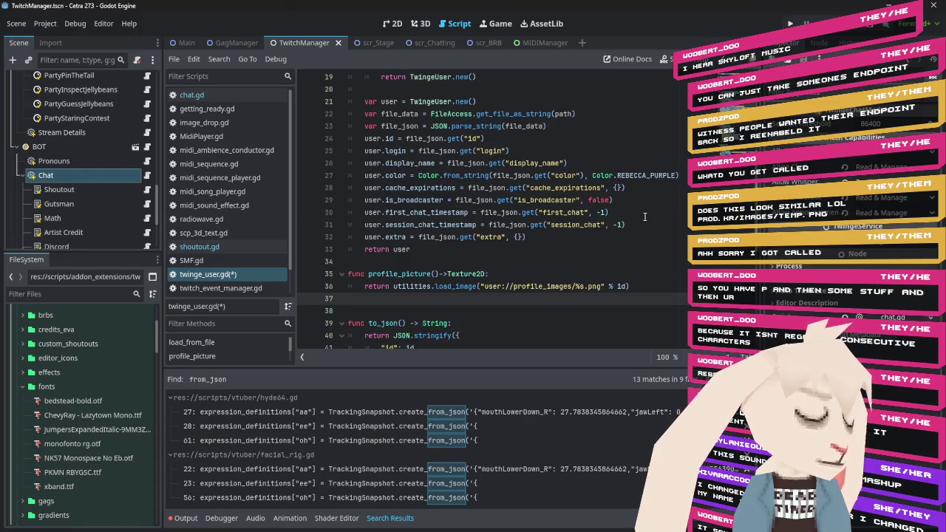
left_click(191, 95)
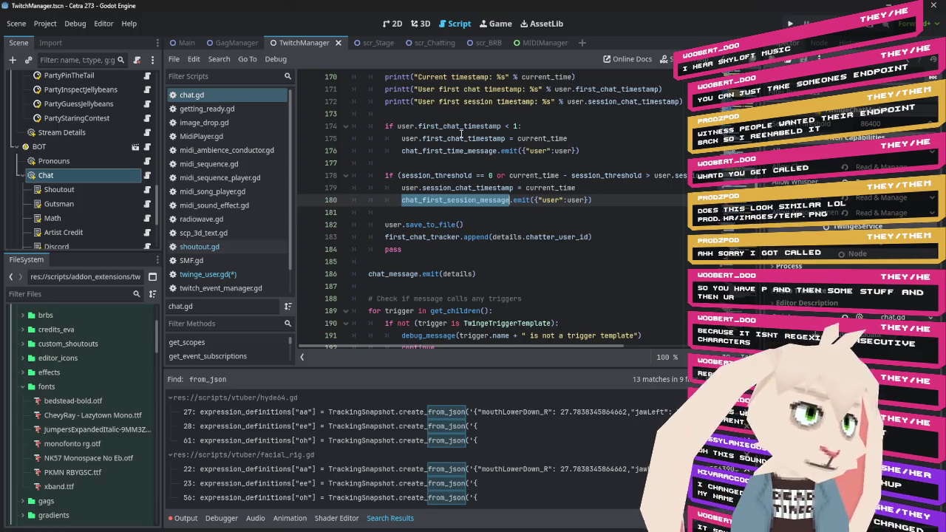
Read the info for first_chat_timestamp and current_time in chat.gd, then switch to Notepad++.
mouse_move(461, 133)
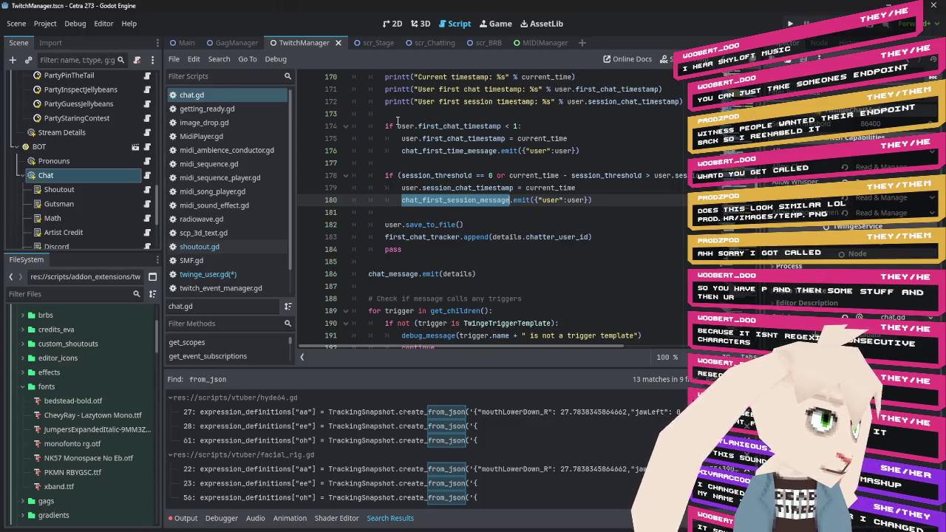
mouse_move(536, 184)
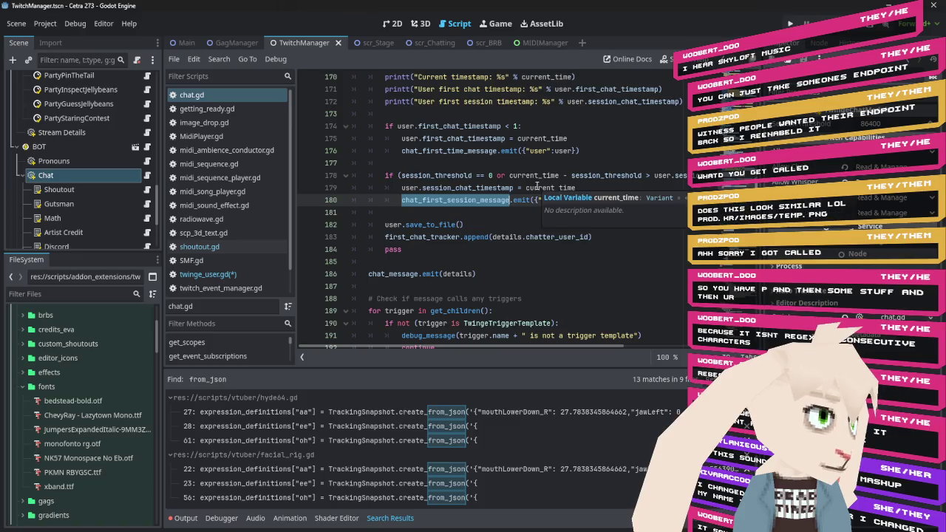
key("alt+Tab")
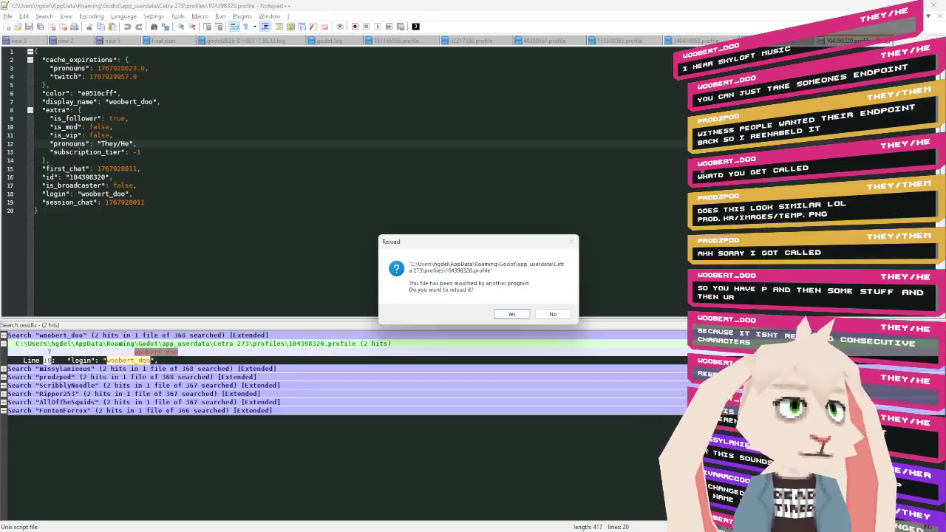
Reload the changed profile and compare its session_chat timestamp with first_chat, then return to Godot.
left_click(512, 315)
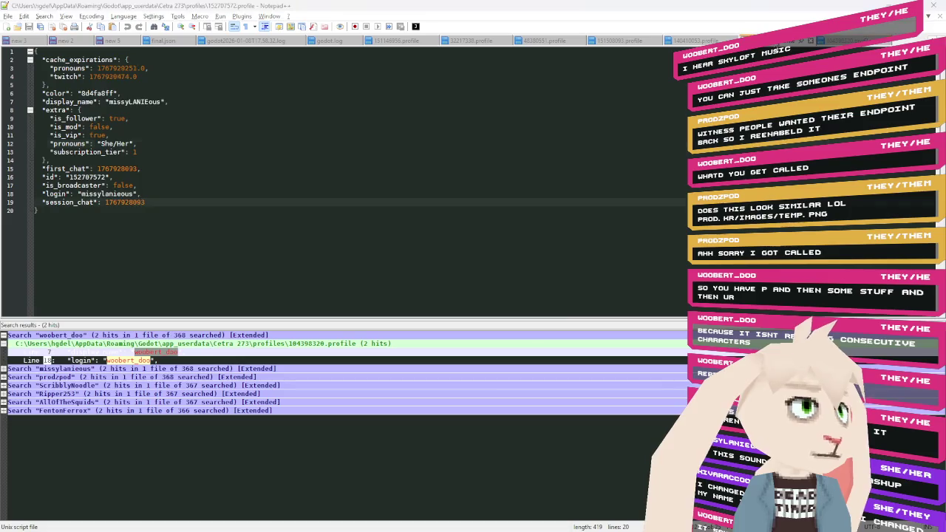
left_click(510, 311)
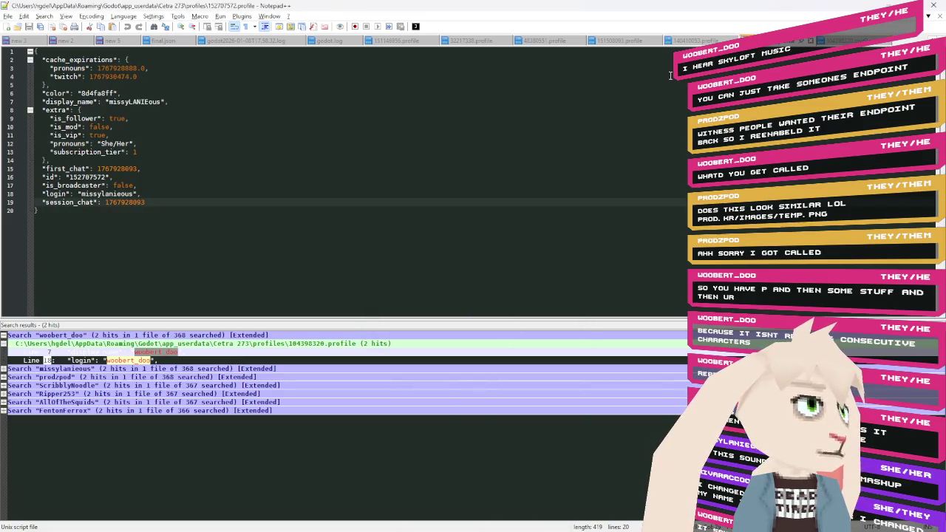
left_click(512, 314)
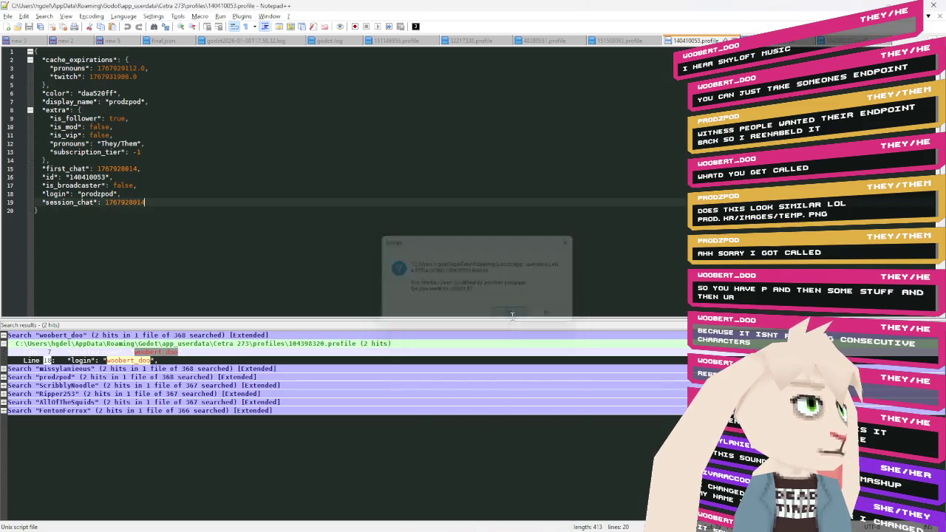
double_click(129, 202)
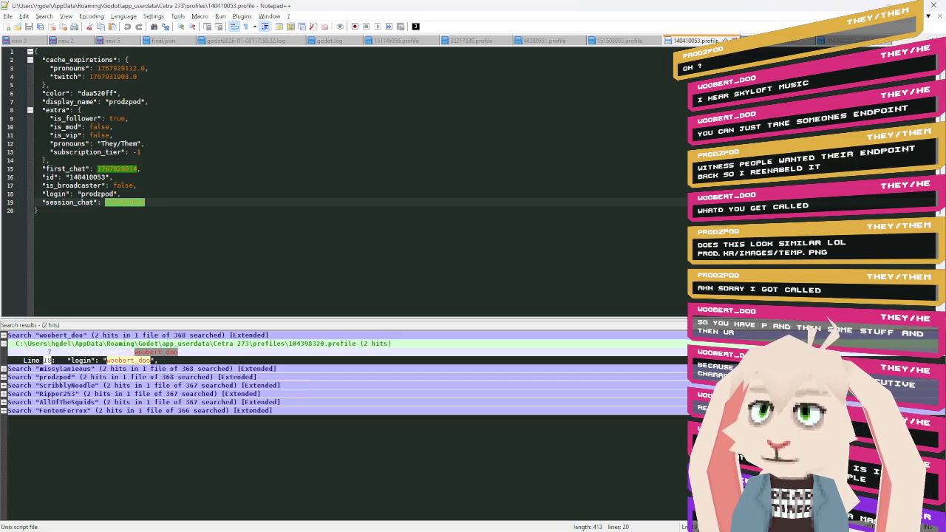
key("alt+Tab")
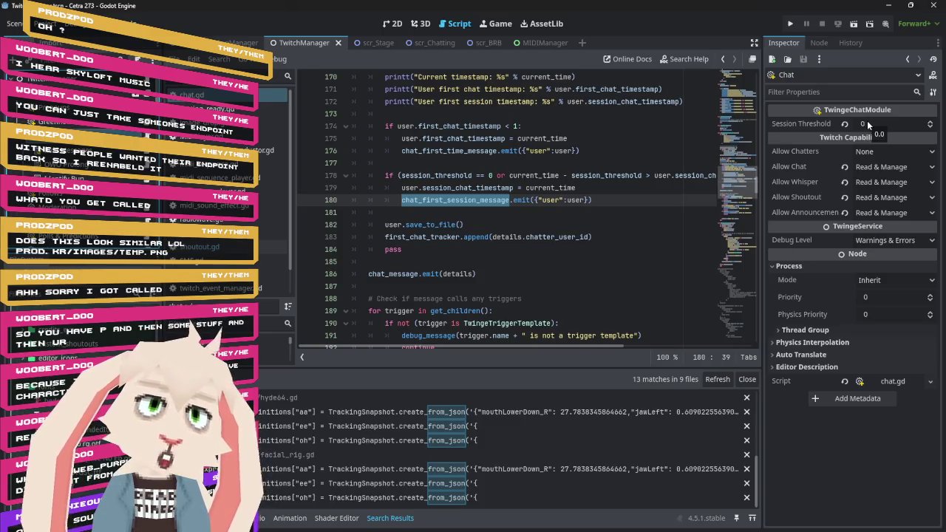
mouse_move(797, 124)
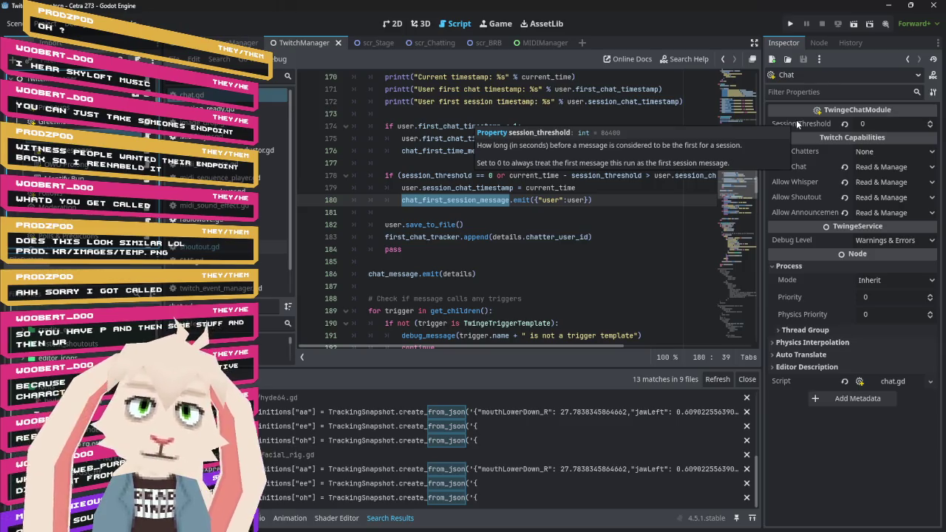
mouse_move(865, 127)
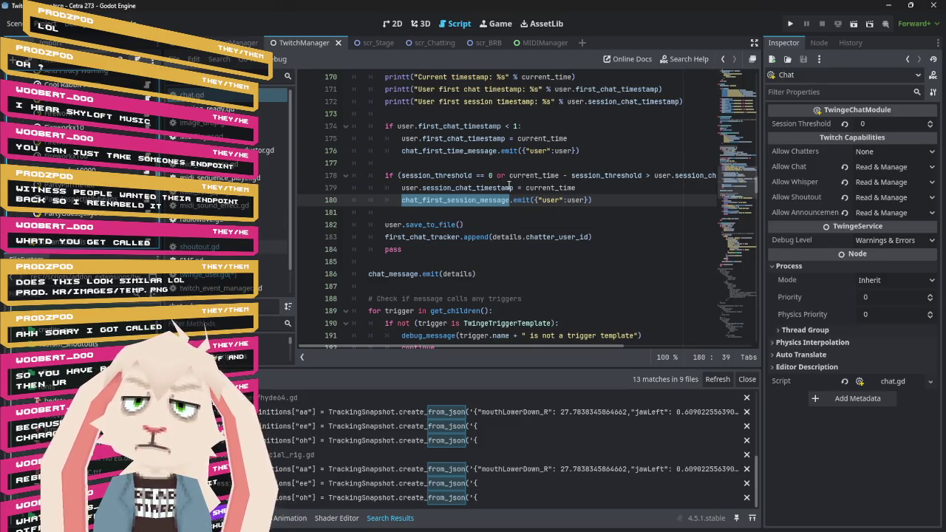
mouse_move(508, 184)
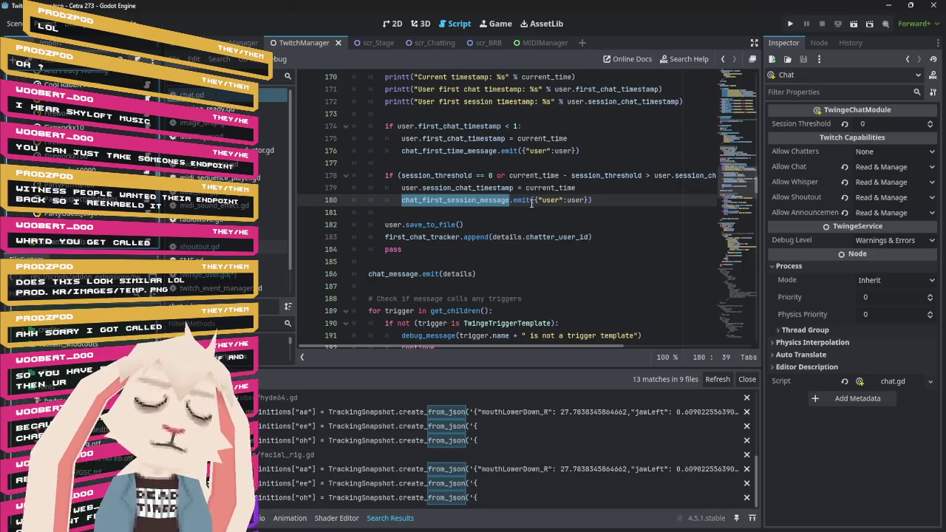
mouse_move(530, 205)
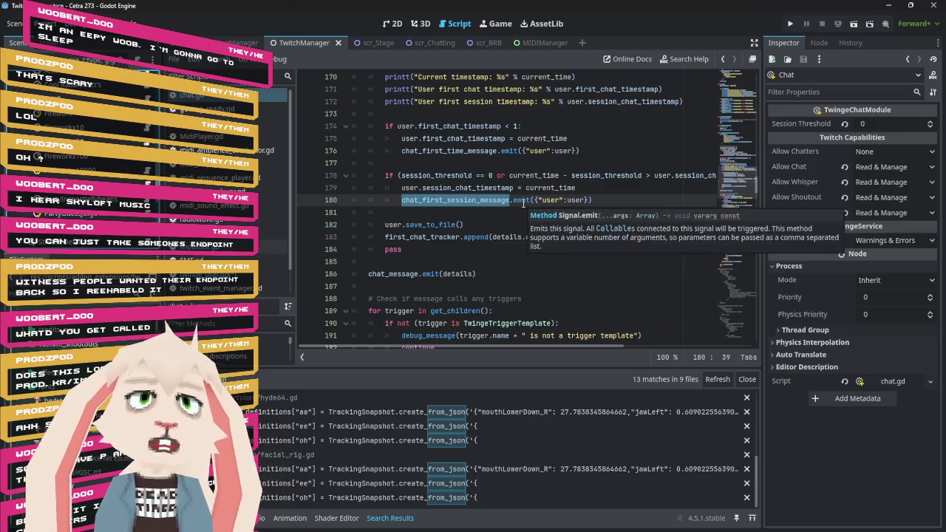
Inspect the other Chat node's settings in the Scene dock.
scroll(115, 124, "up", 3)
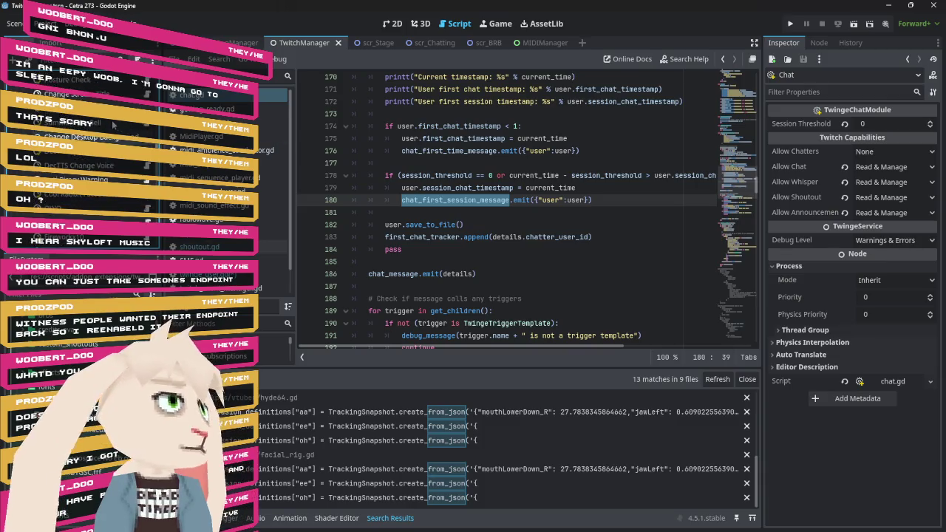
scroll(114, 125, "up", 2)
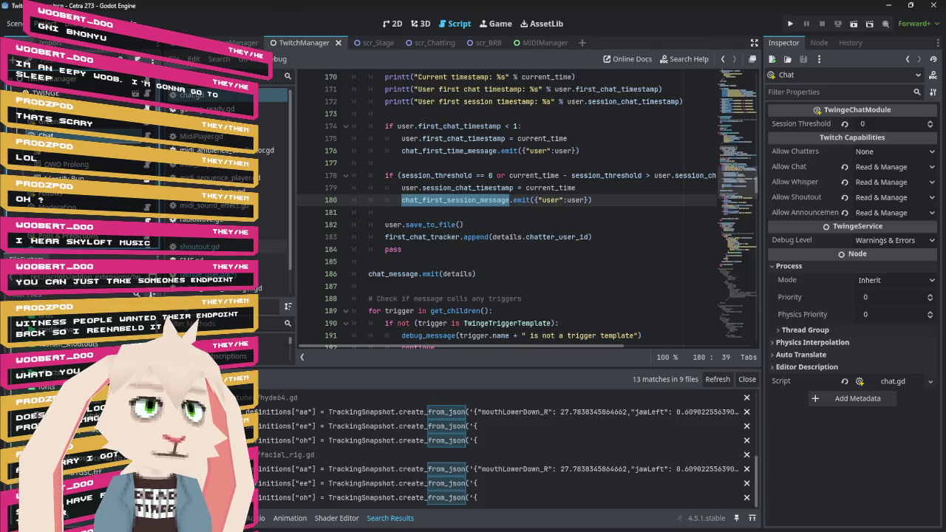
scroll(41, 198, "down", 3)
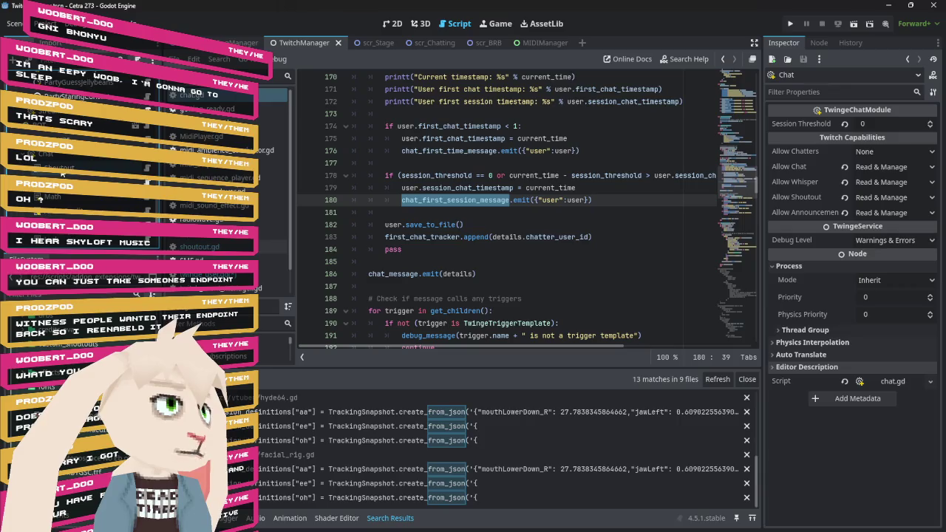
left_click(62, 158)
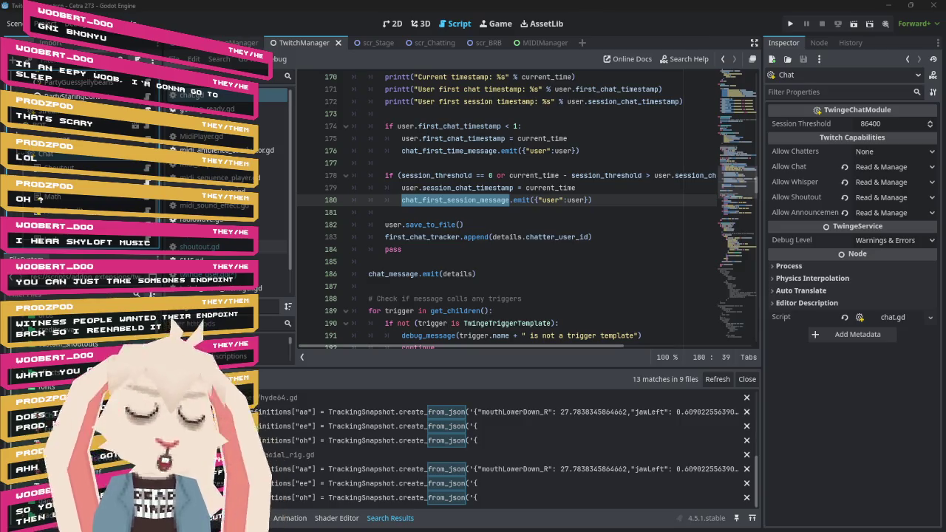
Set the TWINGE Chat node's Session Threshold to 172800 in the Inspector.
scroll(88, 178, "down", 3)
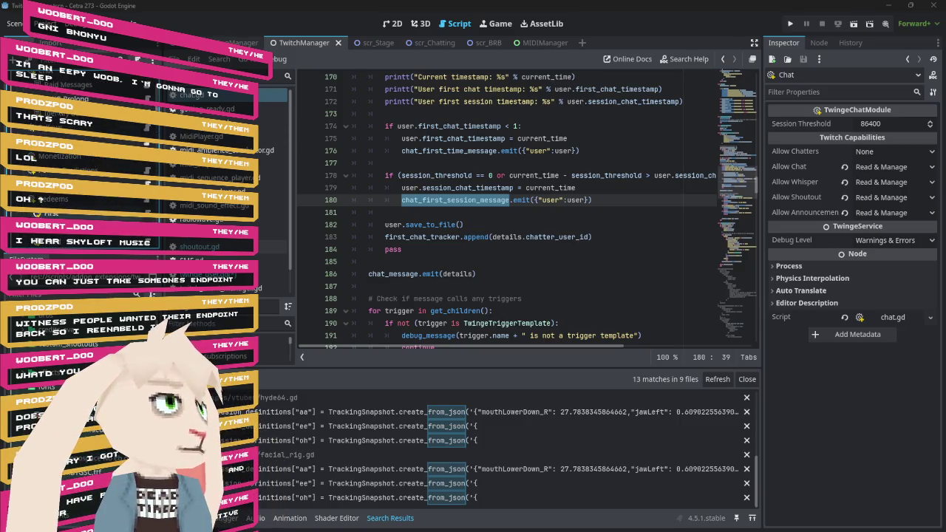
left_click(789, 266)
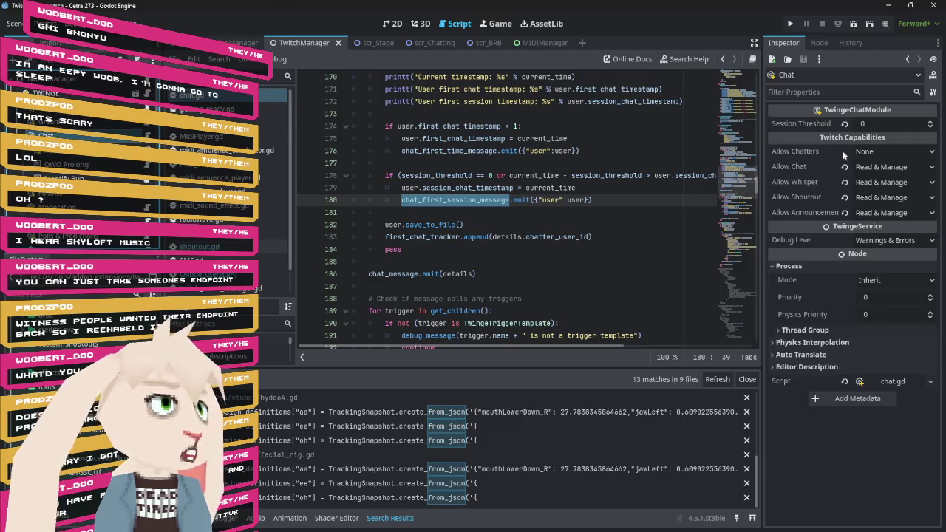
left_click(873, 124)
type("0172800")
key("Return")
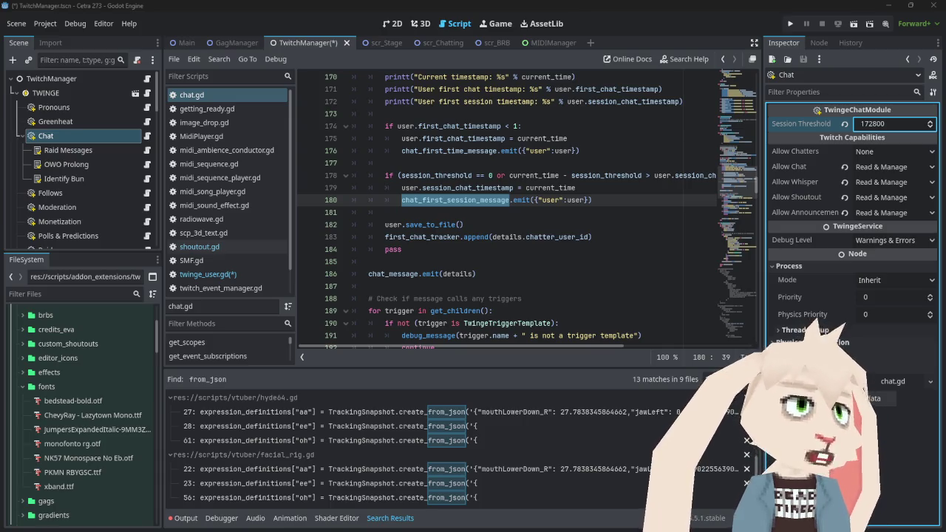
Replace the print, print and printt calls on chat.gd lines 170–172 with debug_message.
left_click(406, 336)
scroll(497, 183, "up", 1)
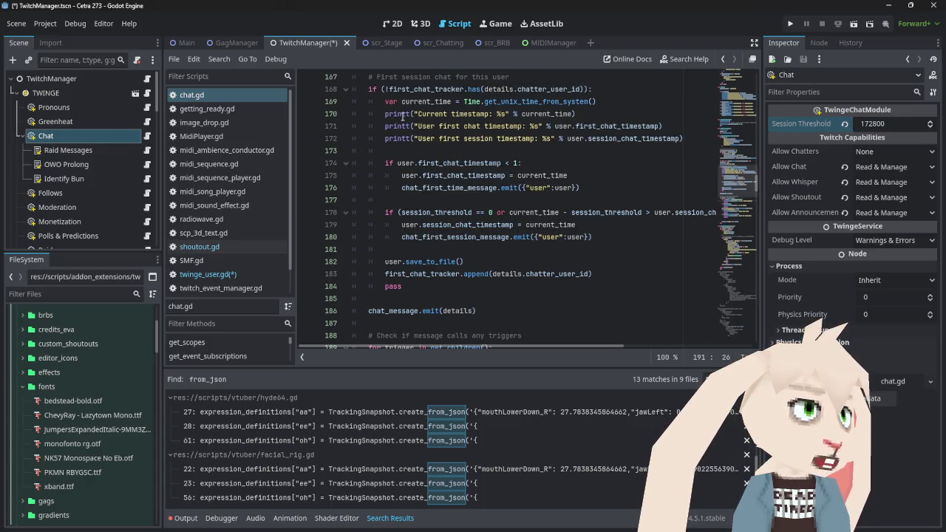
double_click(392, 113)
type("debug_message")
double_click(392, 126)
type("debug_message")
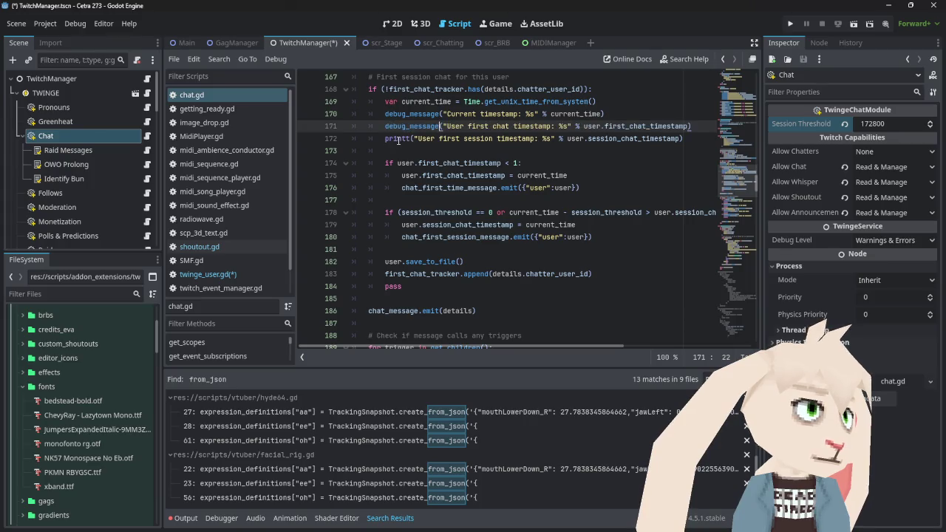
double_click(396, 138)
type("debug_message")
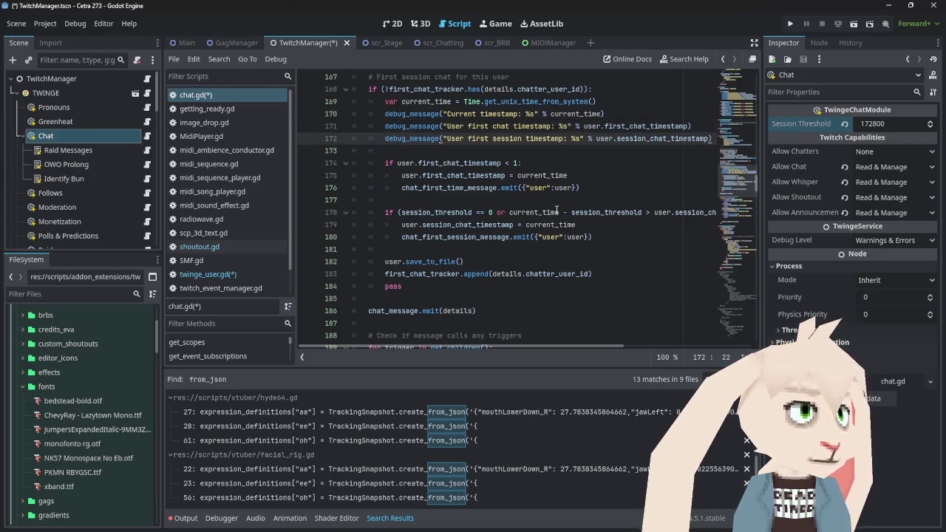
scroll(558, 210, "down", 3)
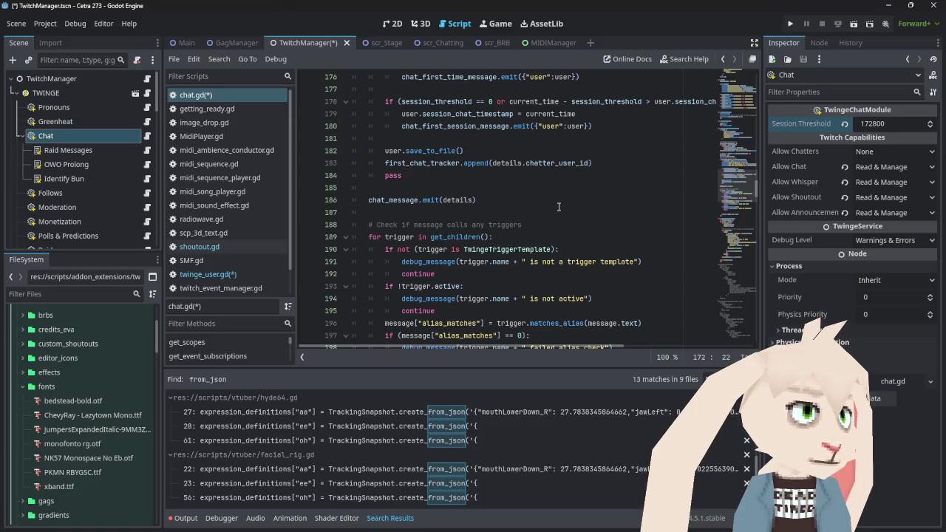
scroll(558, 207, "down", 3)
scroll(558, 207, "down", 1)
scroll(557, 207, "up", 12)
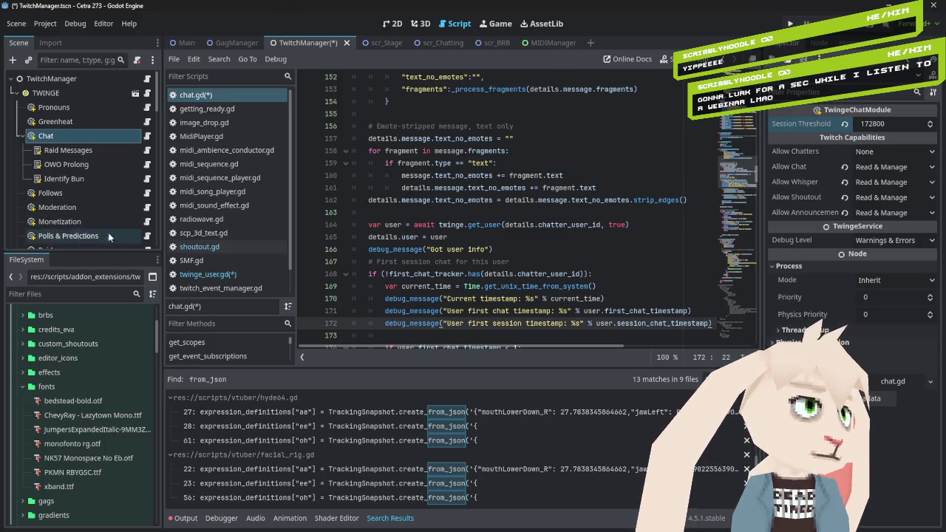
left_click(207, 274)
Go to the session_chat_timestamp line in twinge_user.gd and save the scene and scripts.
left_click(556, 225)
key("ctrl+s")
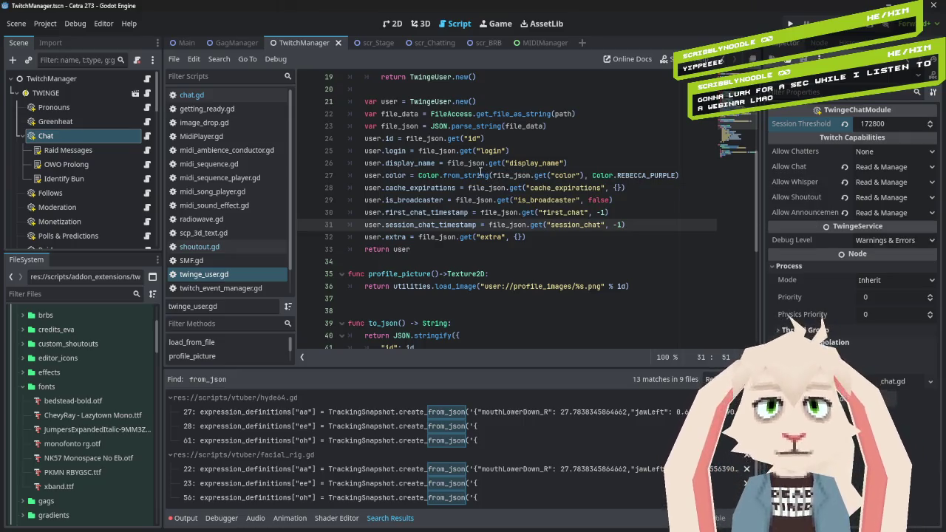
mouse_move(479, 173)
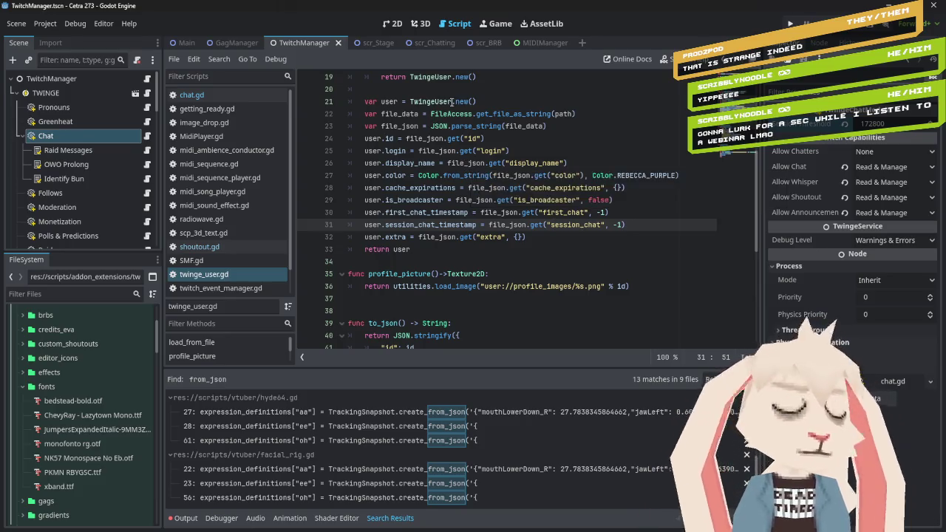
left_click(222, 246)
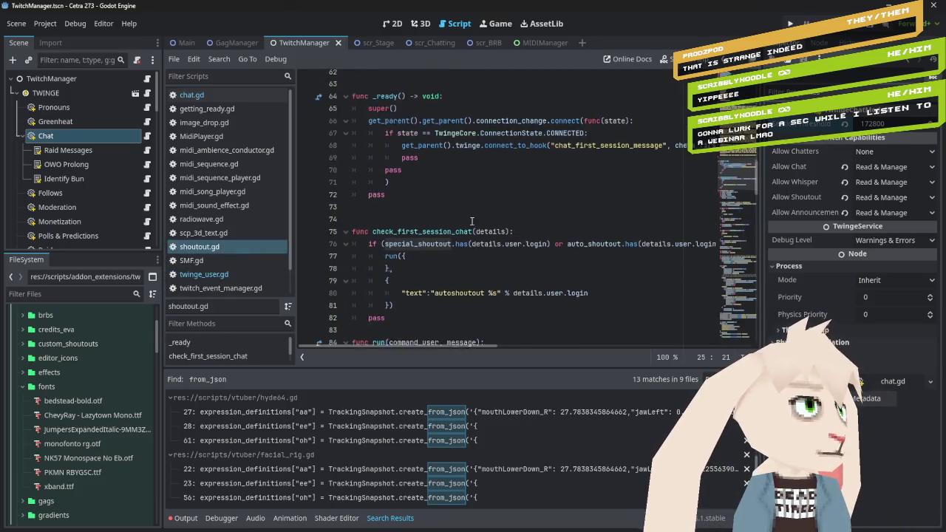
Scroll through the auto_shoutout array of 11 chatter logins in shoutout.gd.
left_click(458, 223, "ctrl")
scroll(468, 217, "up", 8)
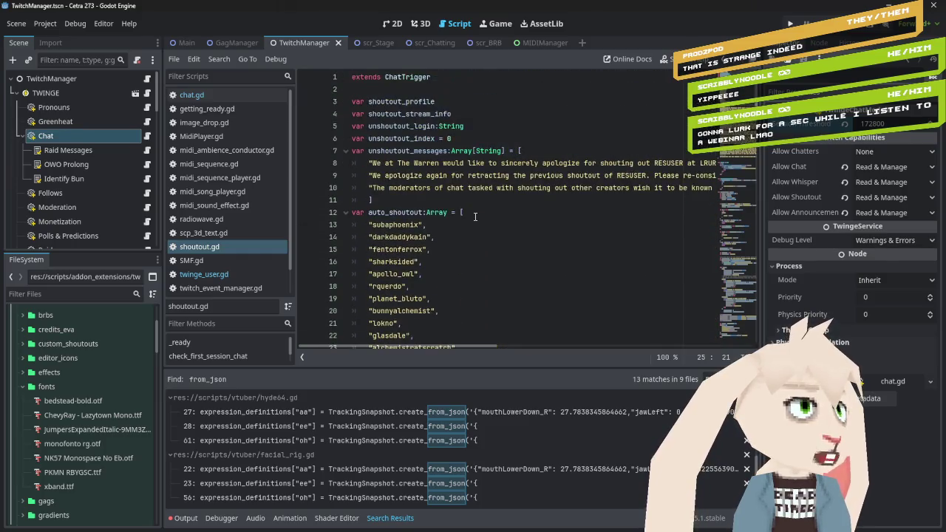
scroll(475, 217, "down", 8)
scroll(475, 217, "down", 5)
scroll(474, 214, "up", 7)
scroll(475, 216, "up", 7)
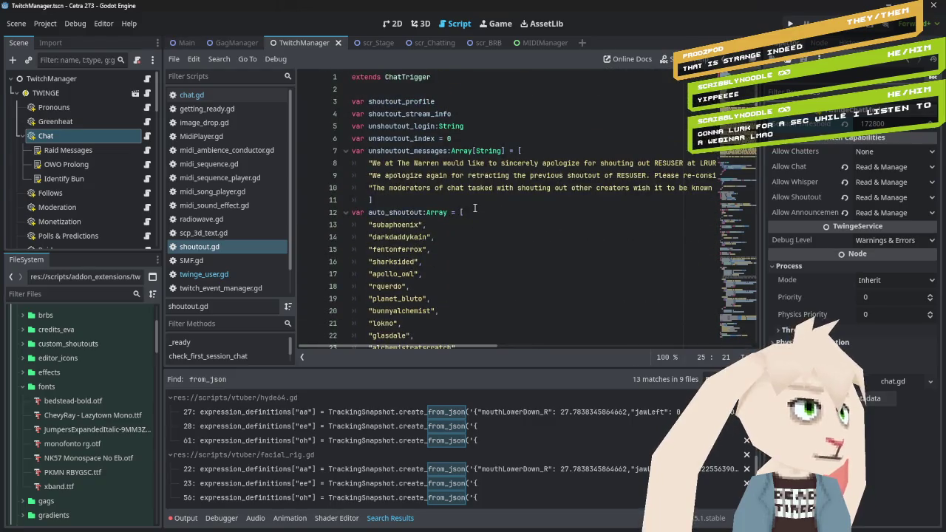
scroll(475, 208, "down", 5)
scroll(475, 208, "up", 5)
scroll(517, 222, "down", 4)
scroll(565, 247, "up", 3)
scroll(546, 244, "down", 3)
scroll(444, 222, "up", 2)
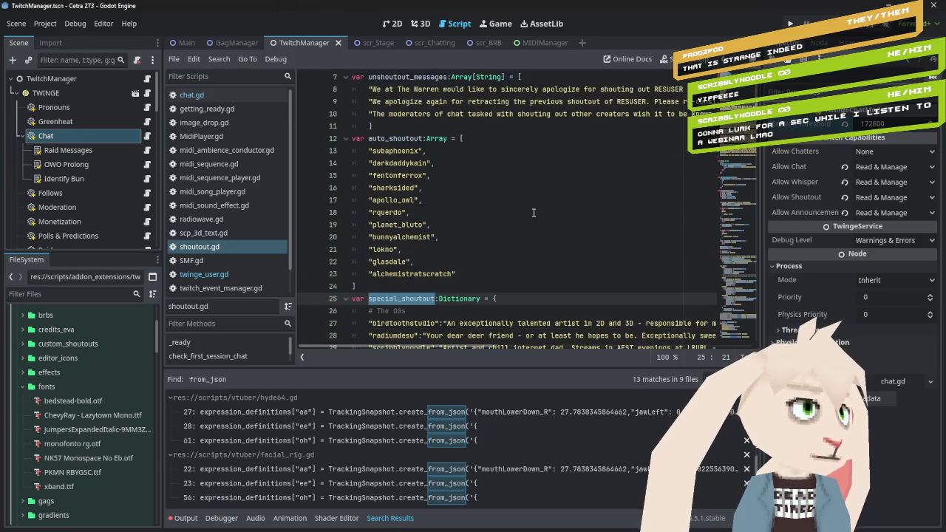
Highlight the first groups of special_shoutout entries to read them, then deselect them.
mouse_move(377, 153)
left_mouse_down()
mouse_move(402, 163)
mouse_move(437, 236)
left_mouse_up()
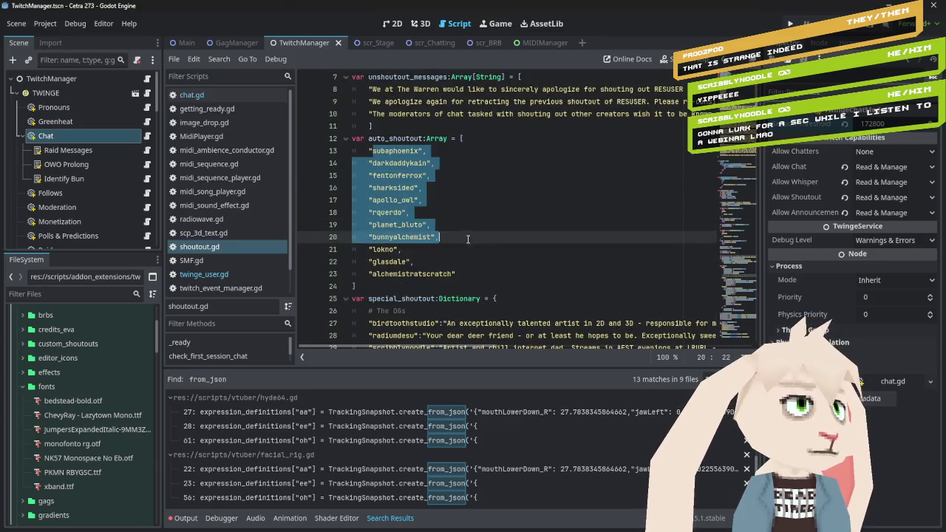
scroll(445, 204, "down", 5)
mouse_move(383, 138)
left_mouse_down()
mouse_move(436, 164)
mouse_move(470, 261)
left_mouse_up()
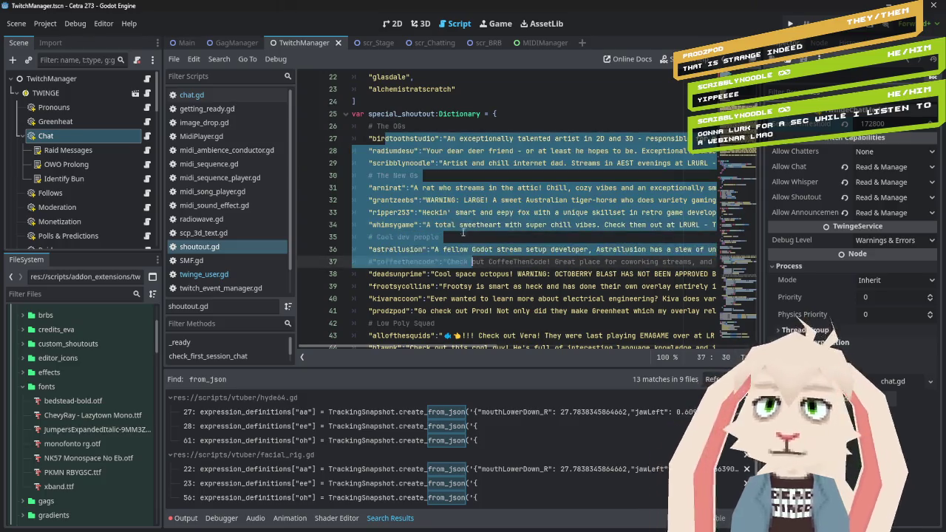
scroll(456, 171, "up", 5)
scroll(456, 171, "down", 2)
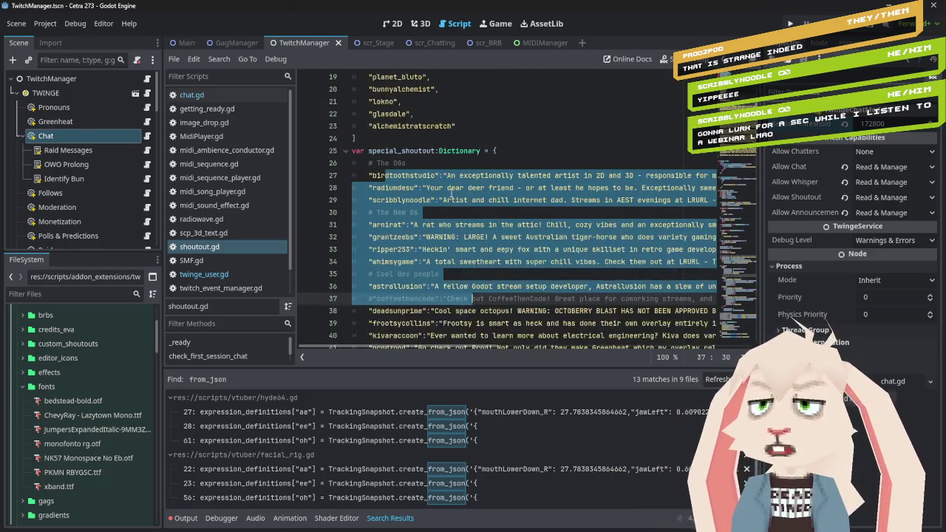
left_click(455, 212)
scroll(446, 246, "down", 7)
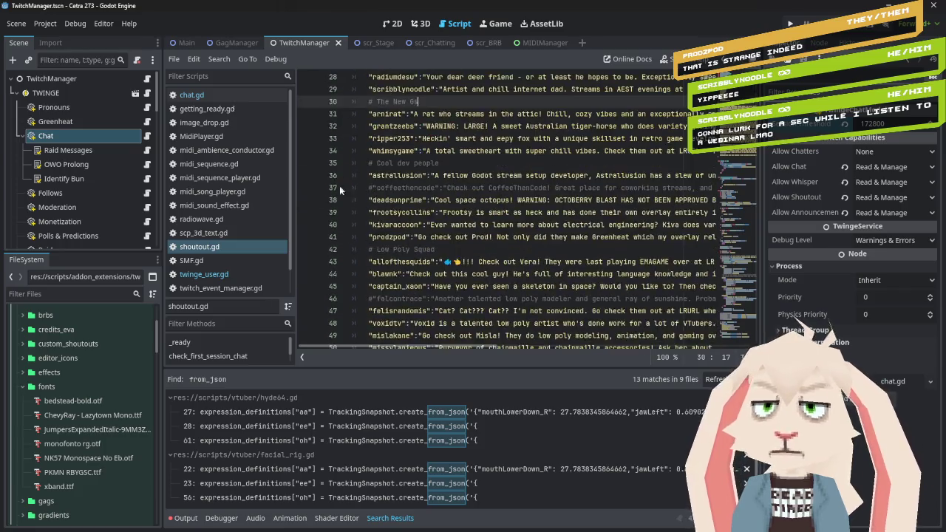
scroll(398, 171, "up", 11)
scroll(398, 170, "down", 5)
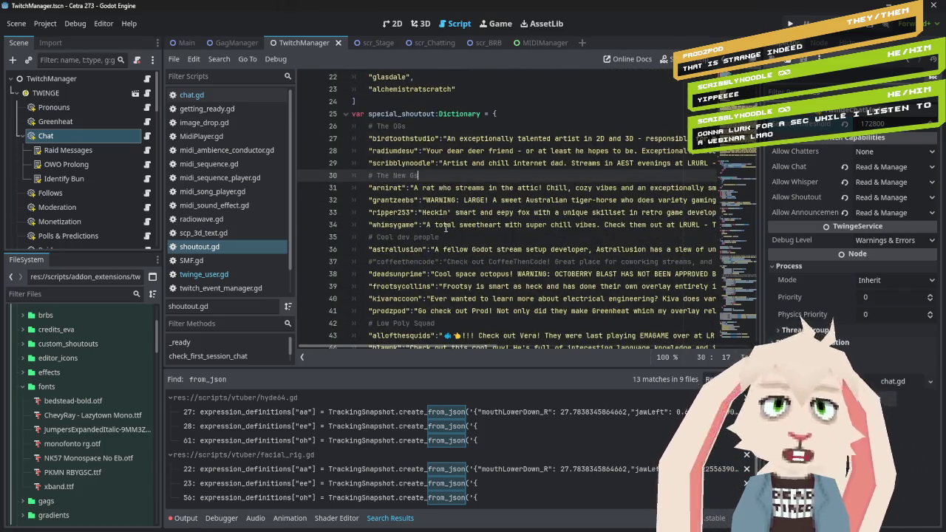
scroll(446, 230, "up", 1)
scroll(445, 230, "up", 4)
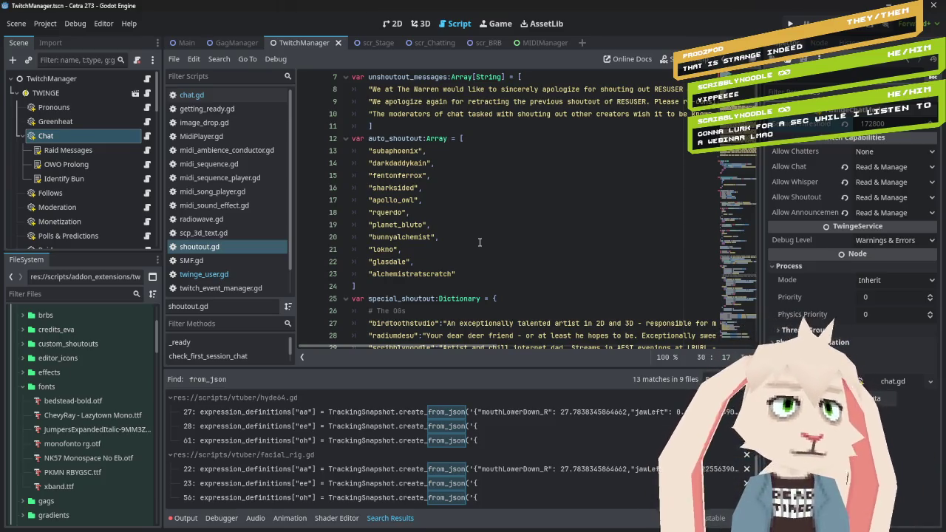
Read special_shoutout's OGs, Low Poly Squad, Artists and Cool folks groups to line 61, then clear the selection.
scroll(479, 242, "down", 7)
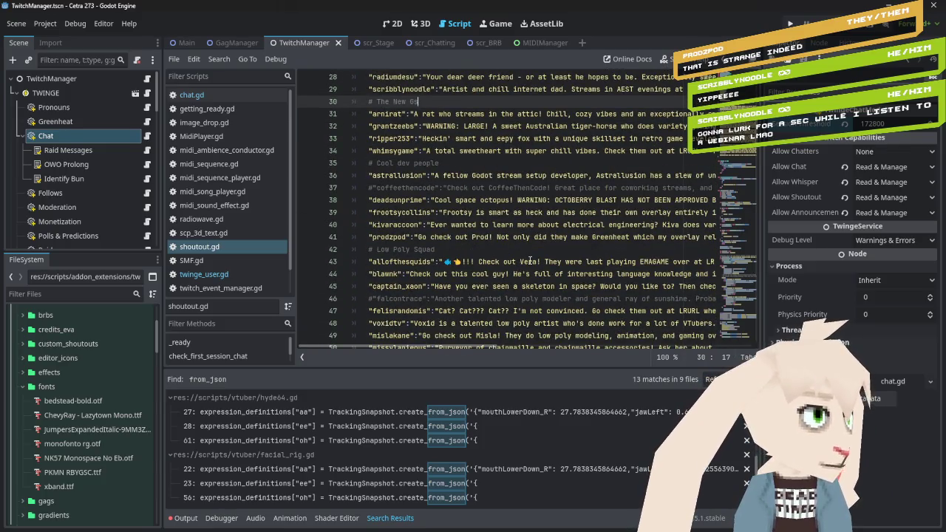
scroll(529, 264, "up", 5)
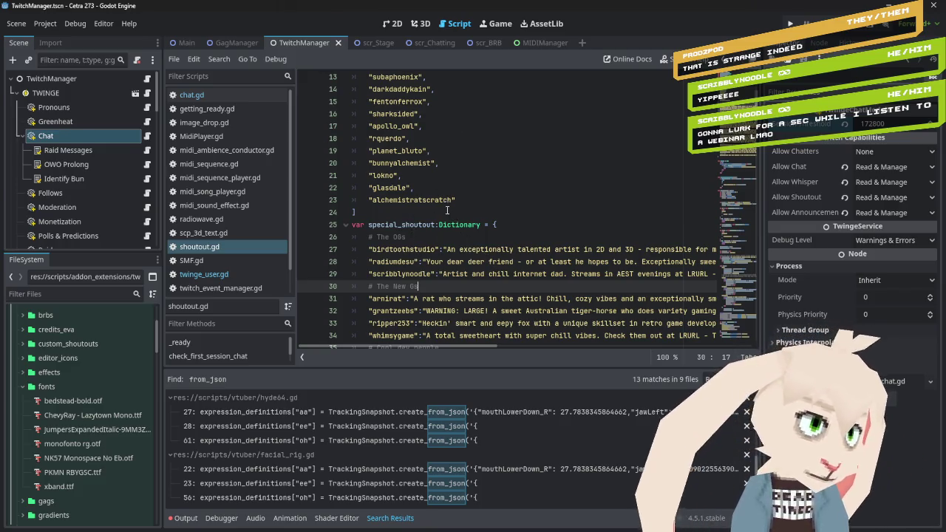
scroll(428, 191, "down", 5)
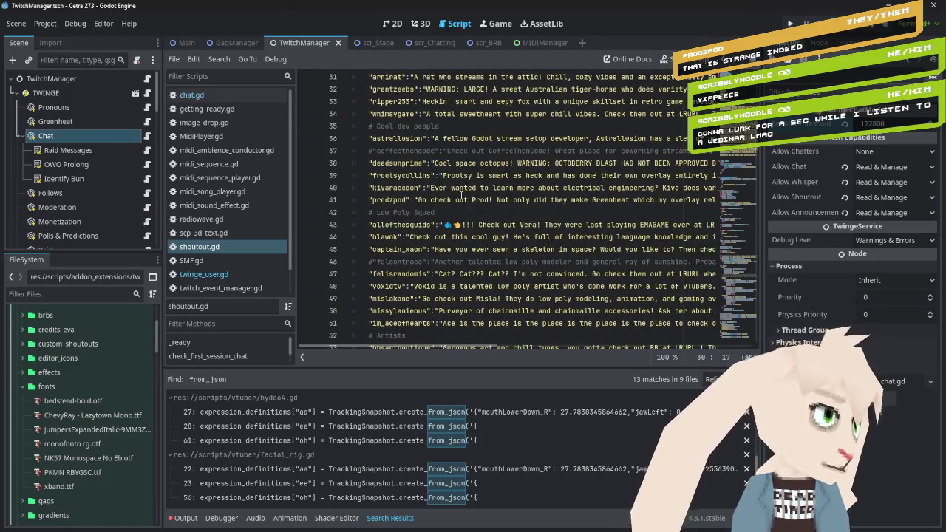
scroll(457, 194, "down", 5)
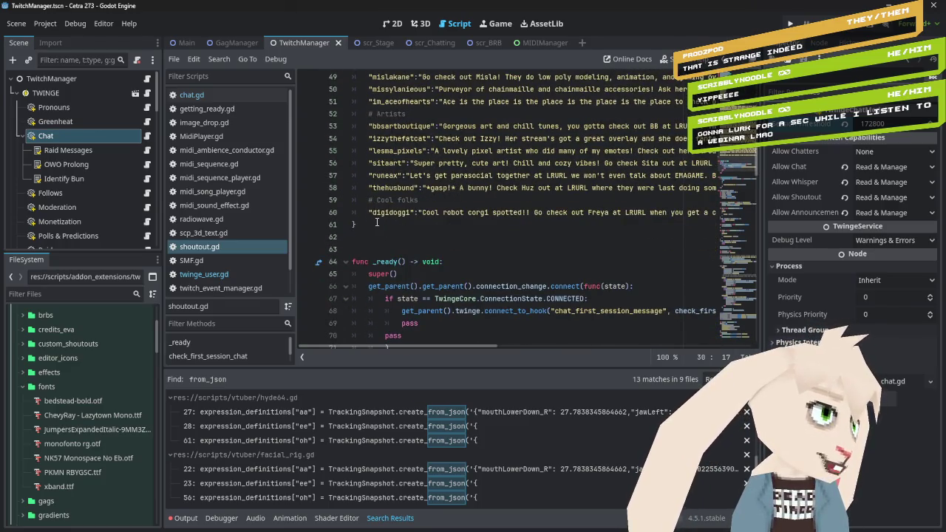
scroll(396, 228, "up", 1)
mouse_move(496, 249)
left_mouse_down()
mouse_move(414, 125)
mouse_move(399, 236)
mouse_move(395, 200)
left_mouse_up()
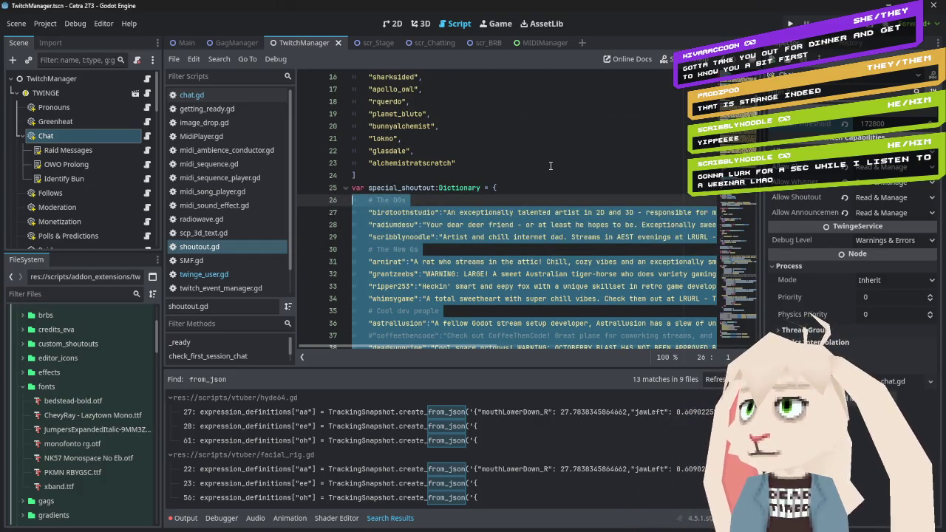
left_click(625, 155)
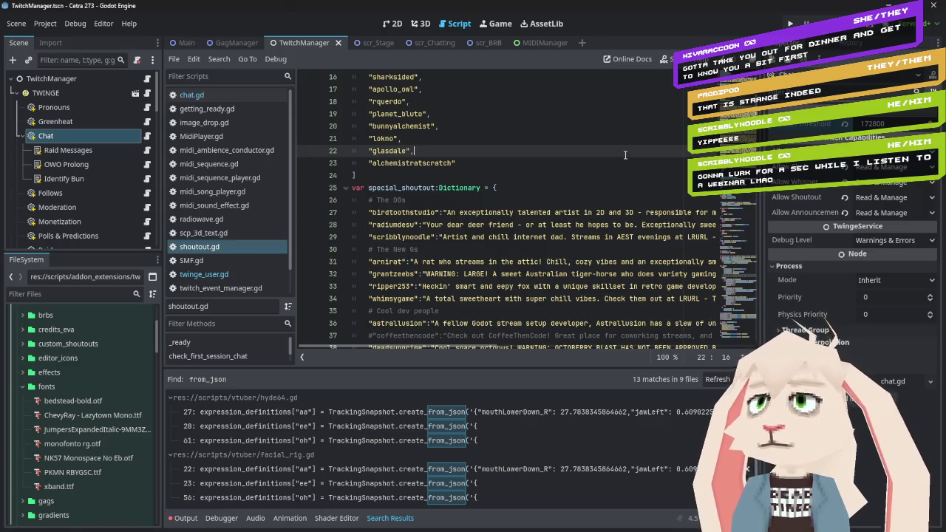